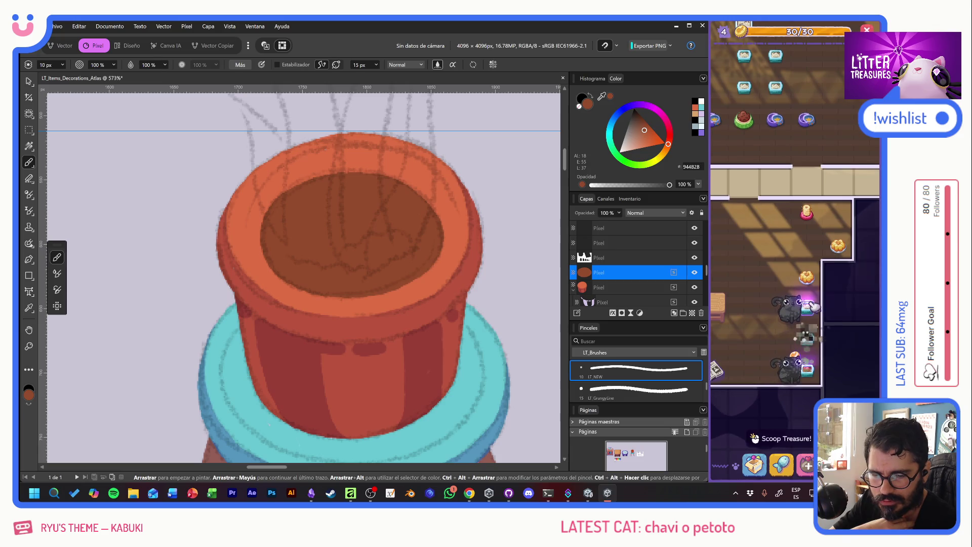
# Step: Play Scoop the Treasure rounds, dragging the diamonds into sequence, then open the next litter box
pyautogui.click(810, 305)
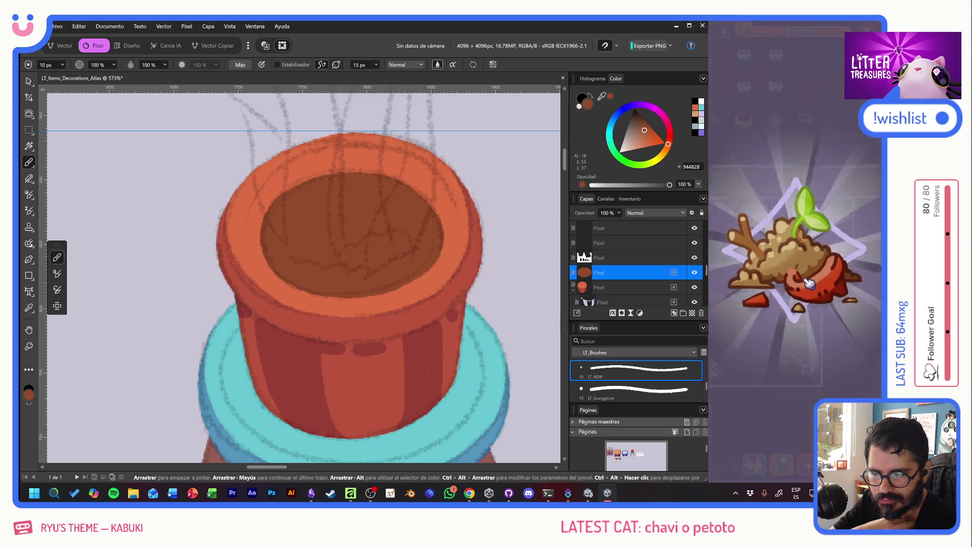
pyautogui.click(806, 354)
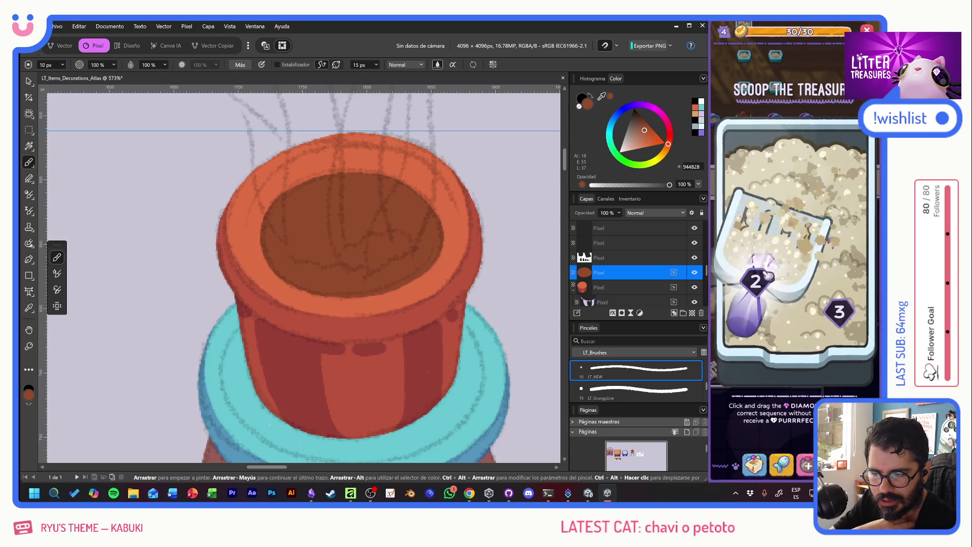
pyautogui.moveTo(768, 275); pyautogui.dragTo(827, 304)
pyautogui.moveTo(742, 286)
pyautogui.mouseDown()
pyautogui.moveTo(826, 278)
pyautogui.moveTo(826, 293)
pyautogui.mouseUp()
pyautogui.moveTo(810, 347)
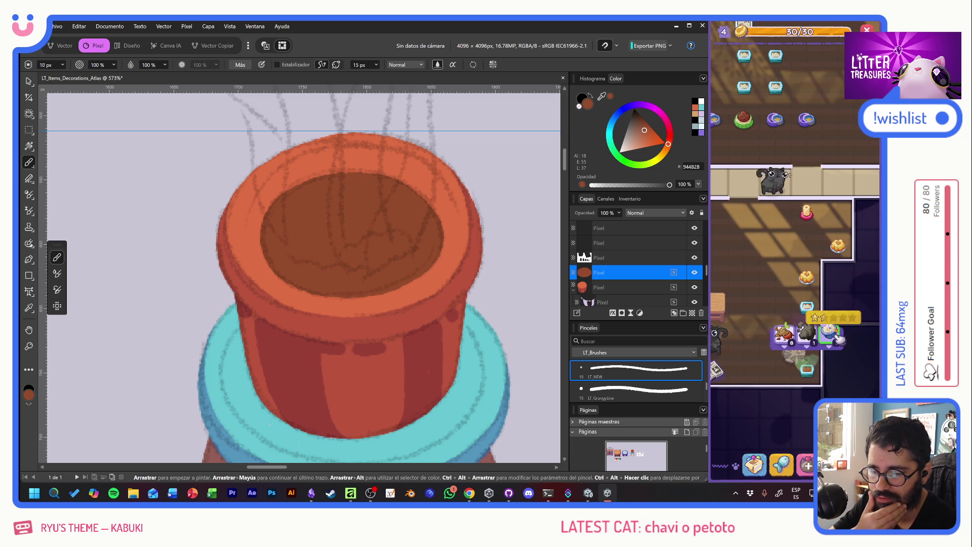
pyautogui.click(810, 340)
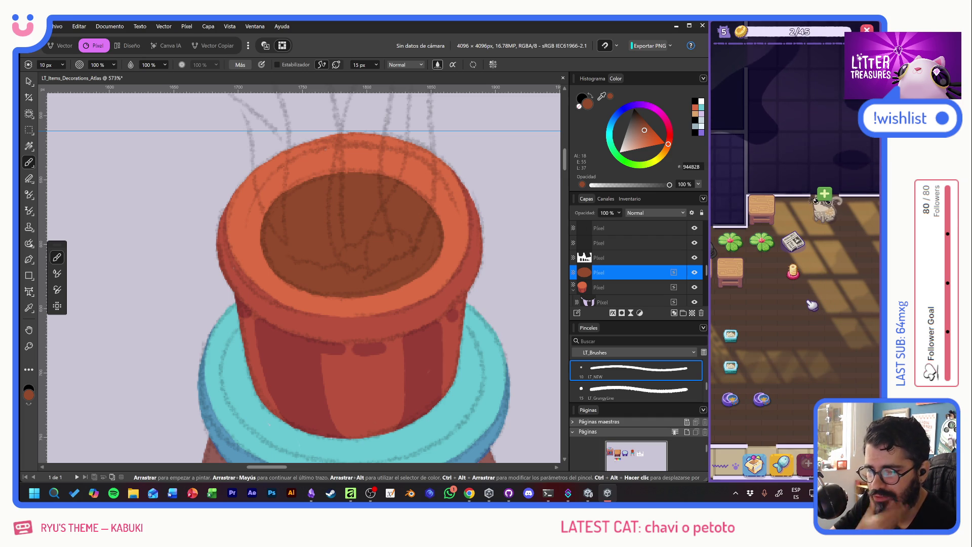
pyautogui.moveTo(812, 297)
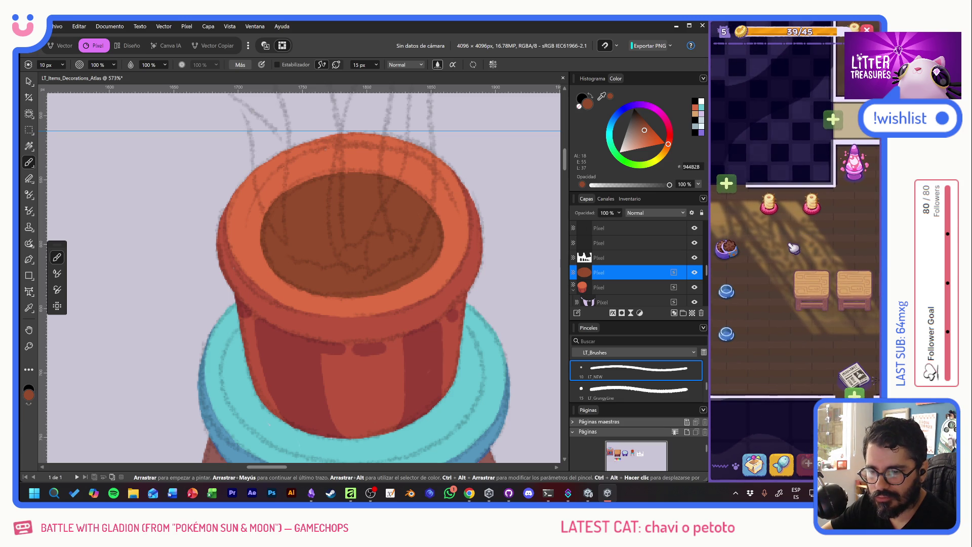
# Step: Scroll to a litter box and scoop it, collecting the plant pot reward
pyautogui.moveTo(741, 256)
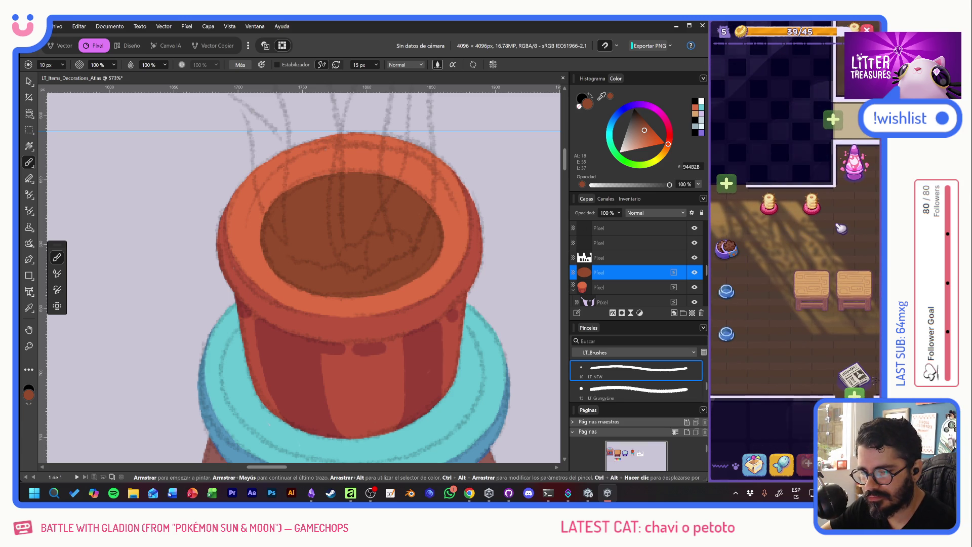
pyautogui.scroll(-3, 811, 263)
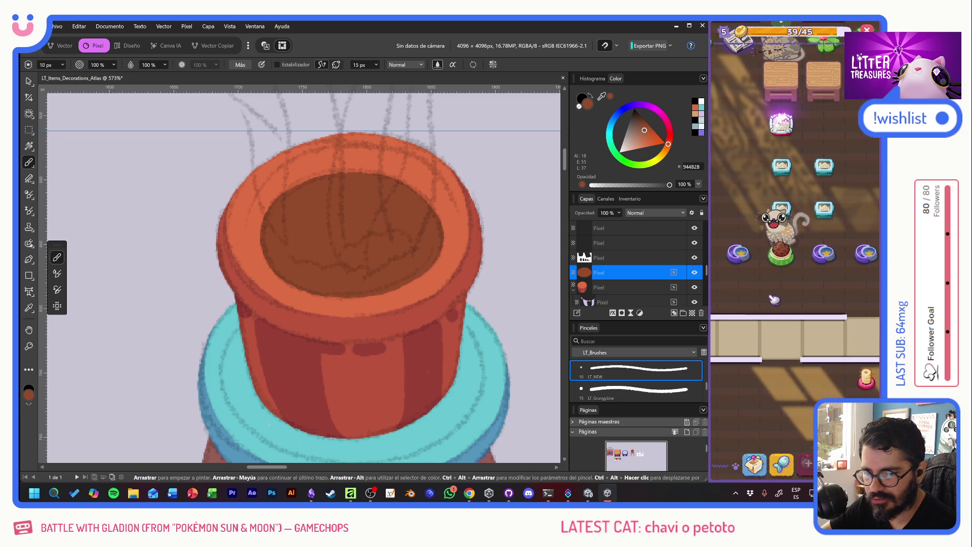
pyautogui.click(781, 226)
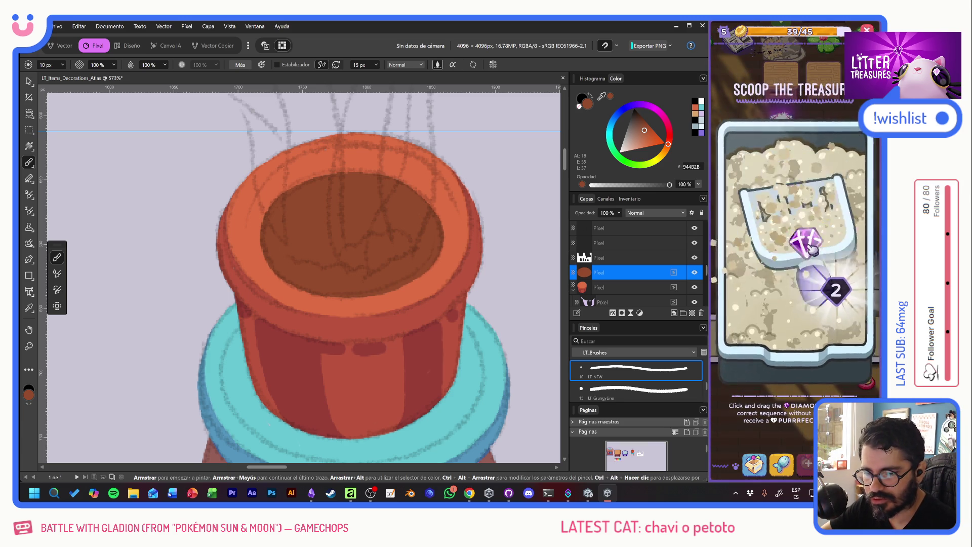
pyautogui.click(789, 258)
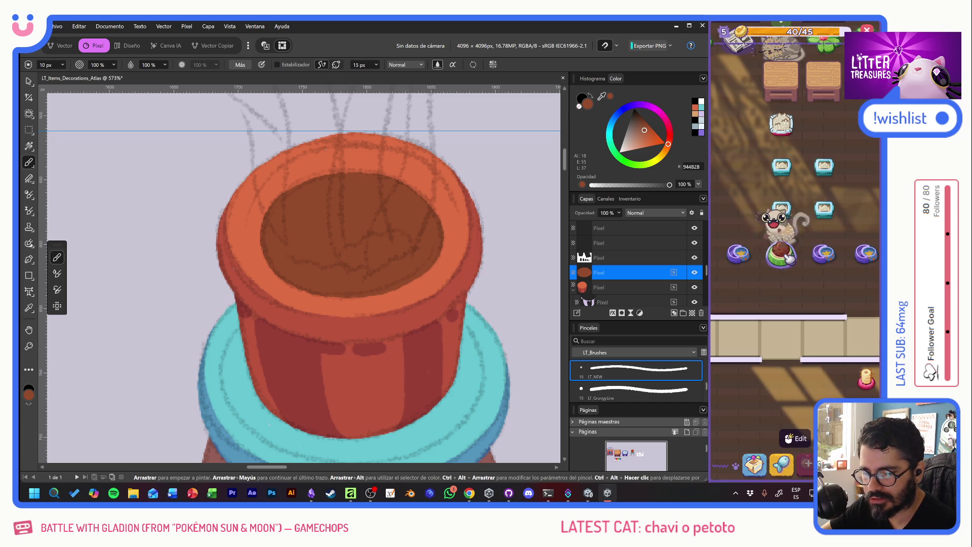
# Step: Scoop another box, finishing the diamond sequence and closing the Generic Food and Old Bread cards
pyautogui.scroll(-3, 788, 269)
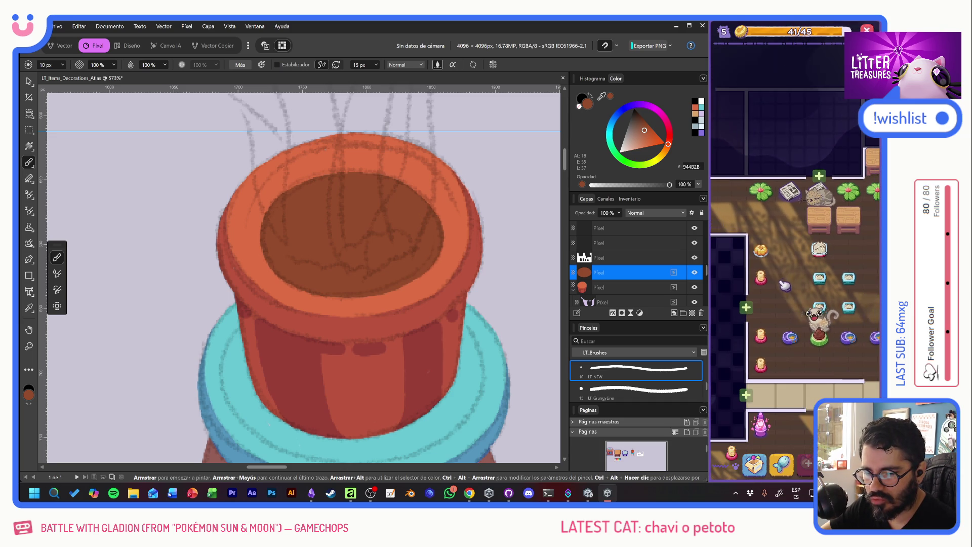
pyautogui.moveTo(847, 267); pyautogui.dragTo(783, 248)
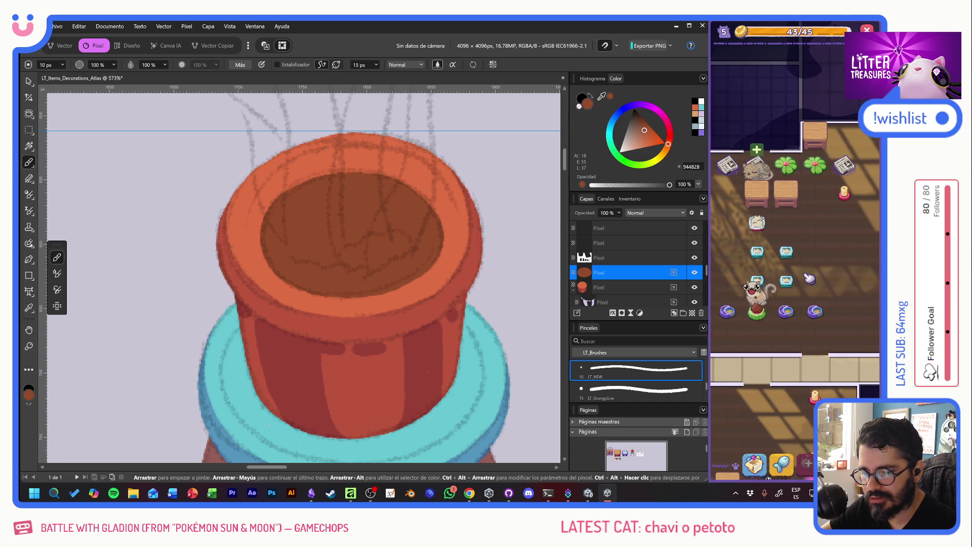
pyautogui.scroll(-2, 810, 283)
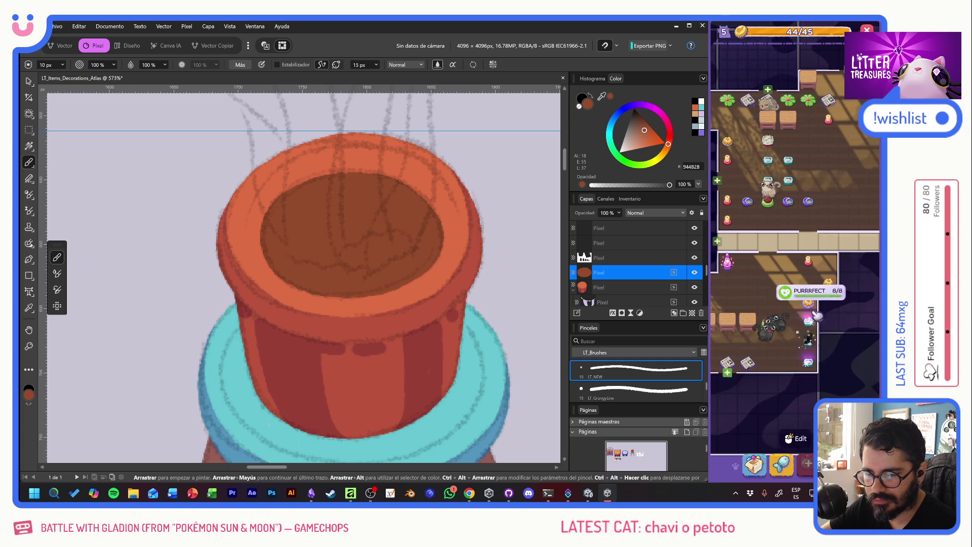
pyautogui.click(816, 317)
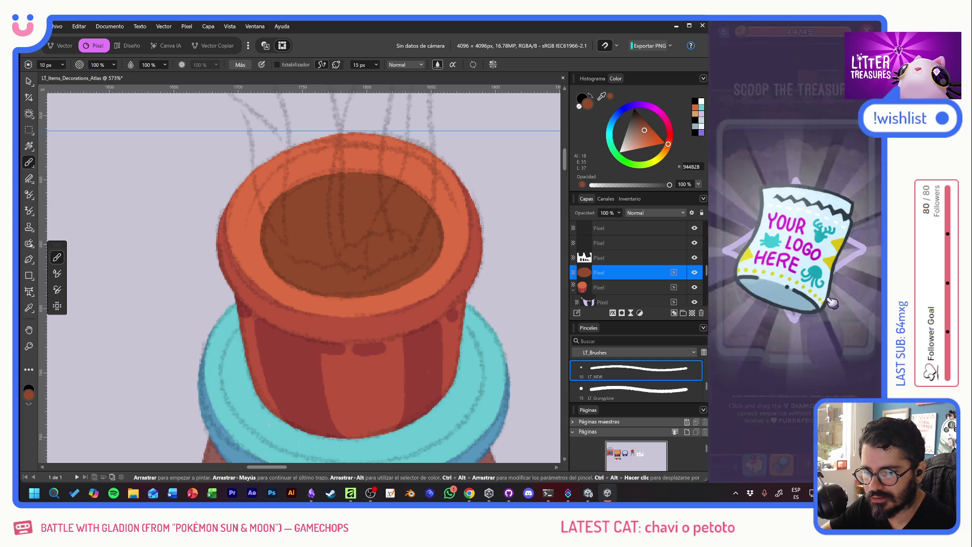
pyautogui.click(755, 300)
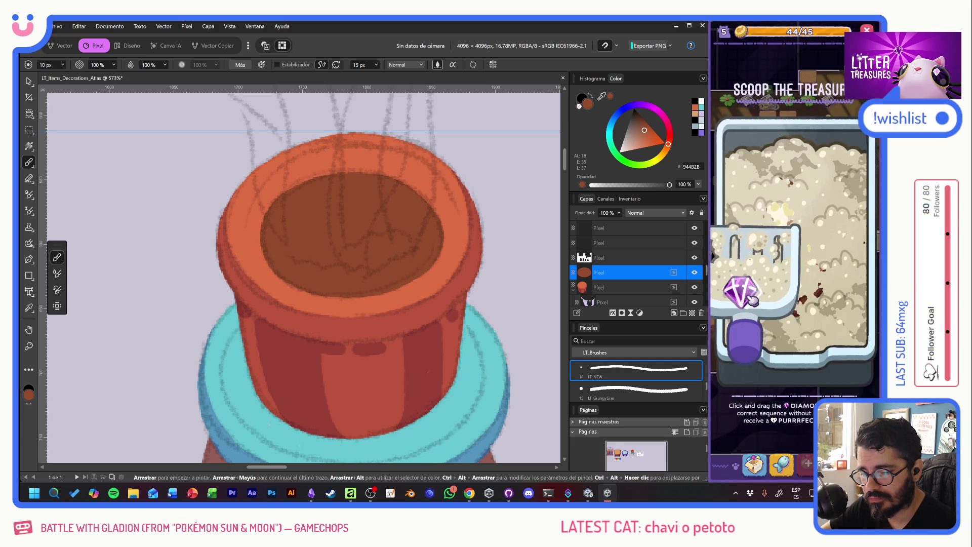
pyautogui.moveTo(783, 234); pyautogui.dragTo(836, 293)
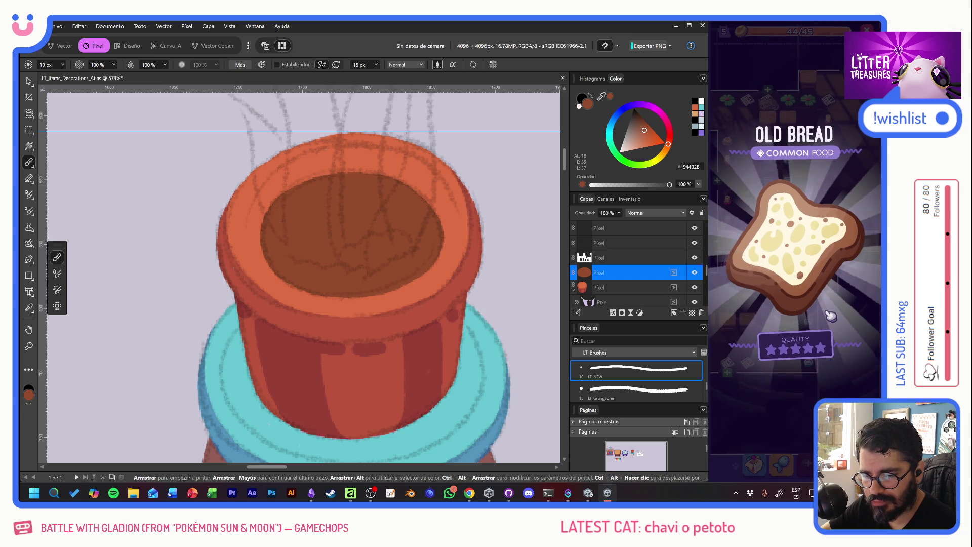
pyautogui.click(781, 250)
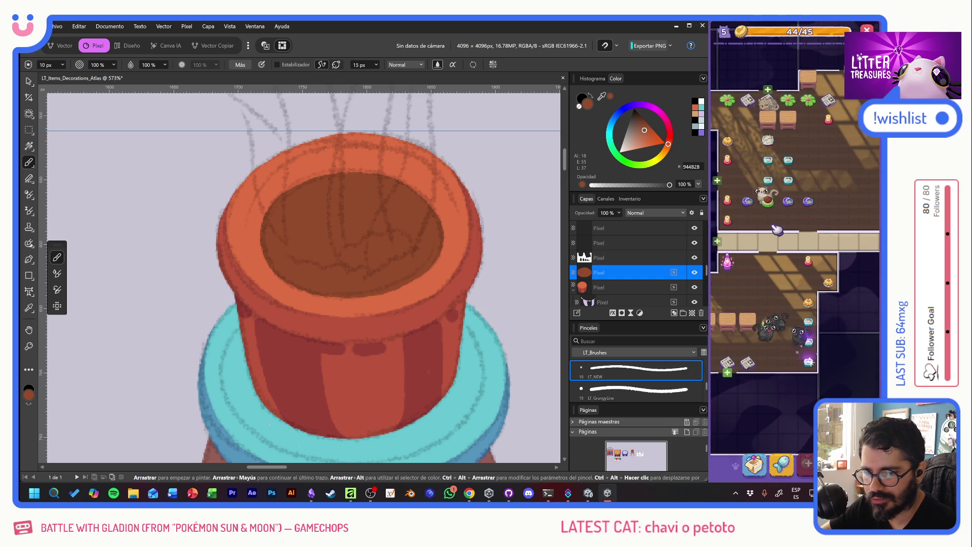
# Step: Scoop two more litter boxes, collecting the Beach Sand and Pot Soil rewards
pyautogui.click(813, 338)
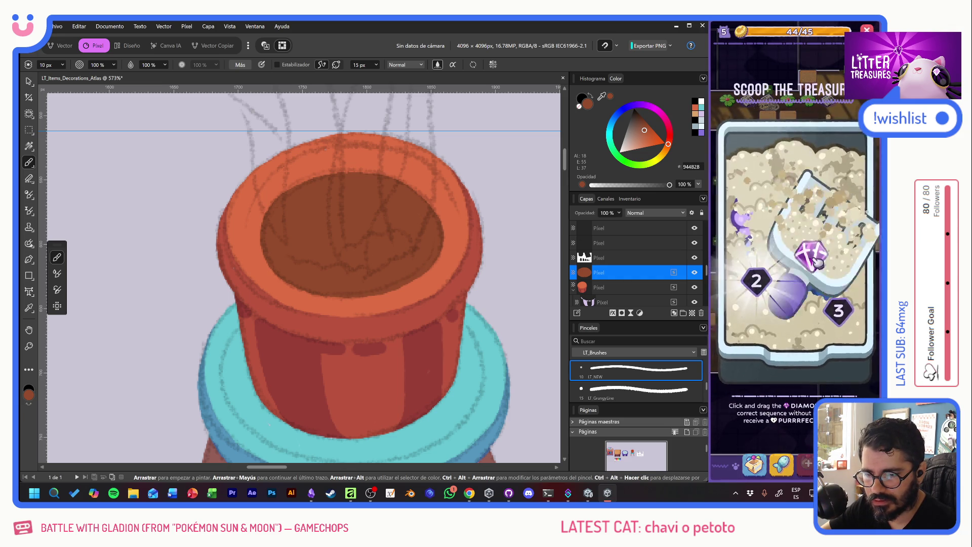
pyautogui.click(816, 262)
pyautogui.click(798, 269)
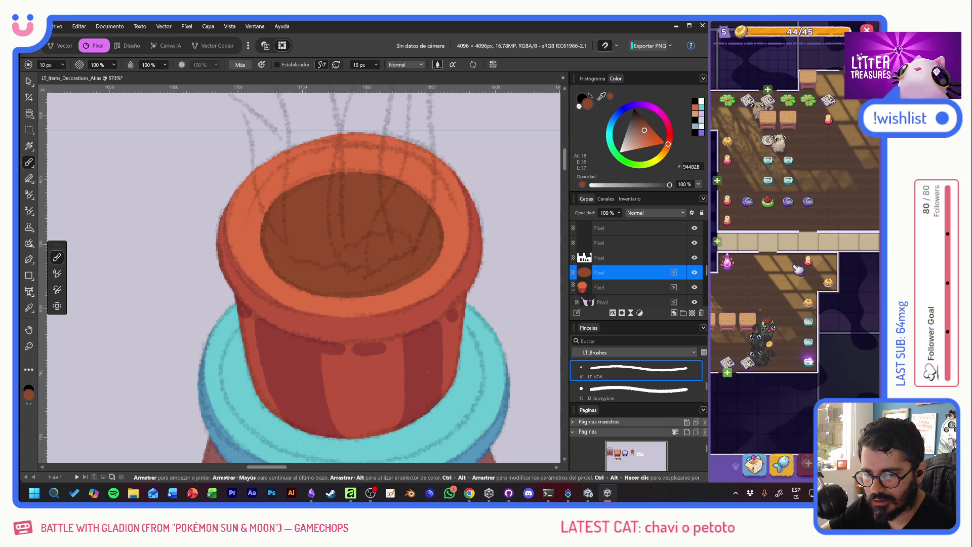
pyautogui.click(810, 360)
pyautogui.click(782, 244)
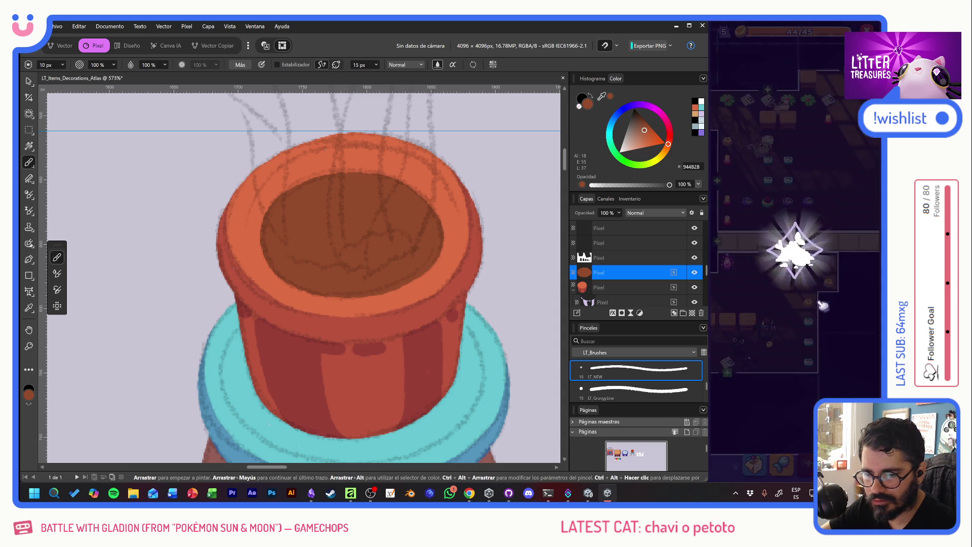
pyautogui.click(790, 271)
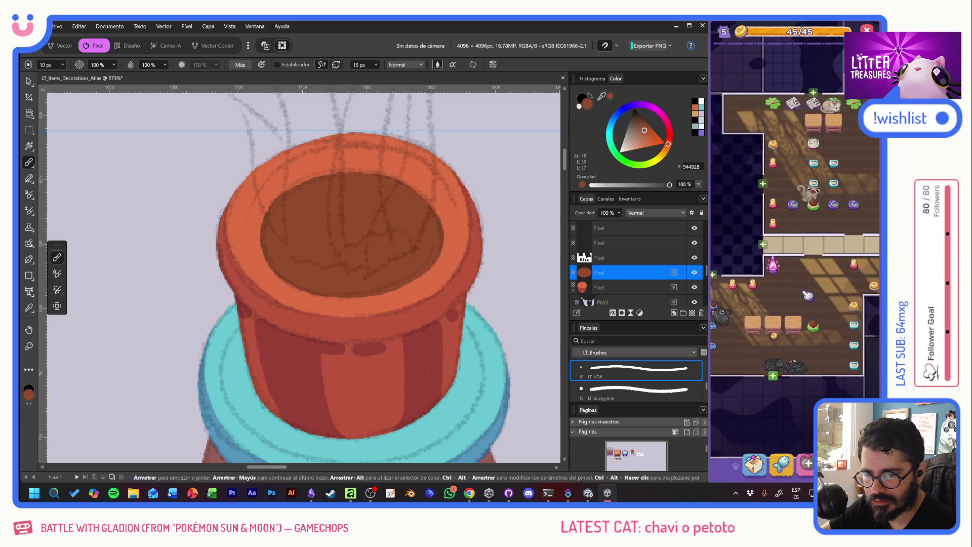
pyautogui.moveTo(797, 289)
pyautogui.mouseDown()
pyautogui.moveTo(817, 301)
pyautogui.moveTo(816, 328)
pyautogui.mouseUp()
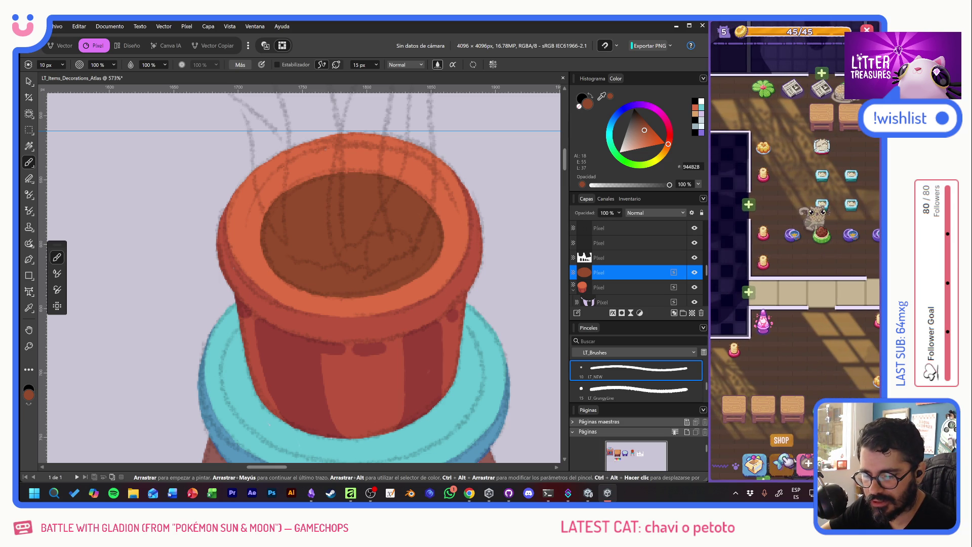
pyautogui.click(782, 462)
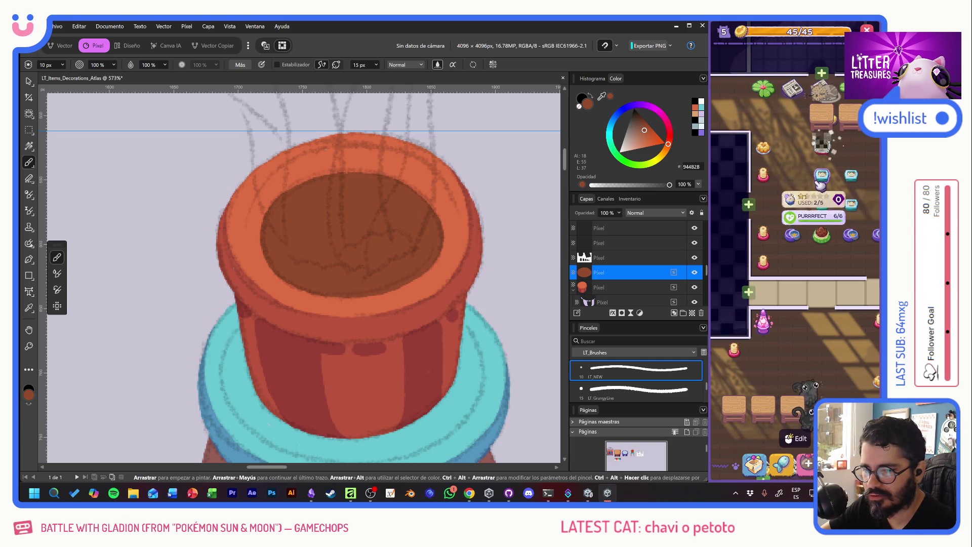
pyautogui.moveTo(768, 141)
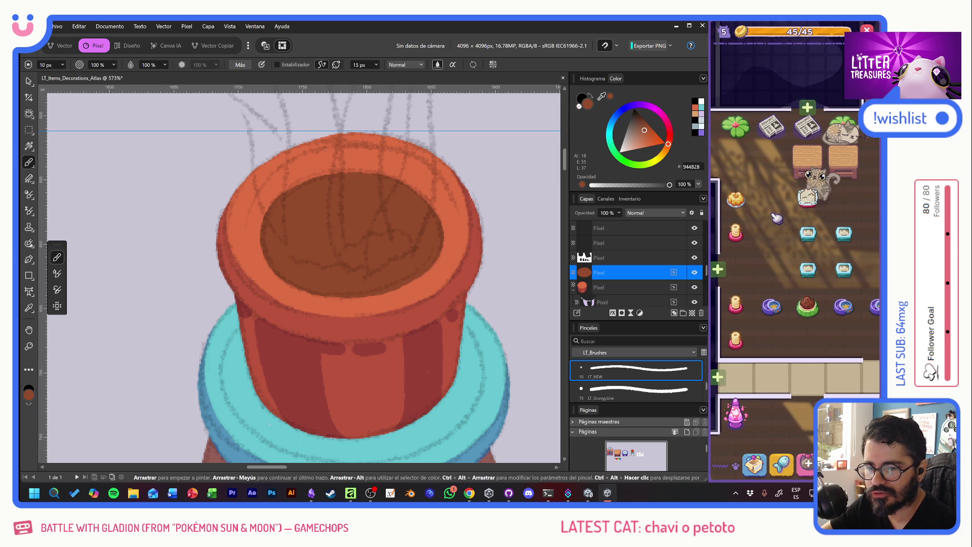
pyautogui.moveTo(809, 199)
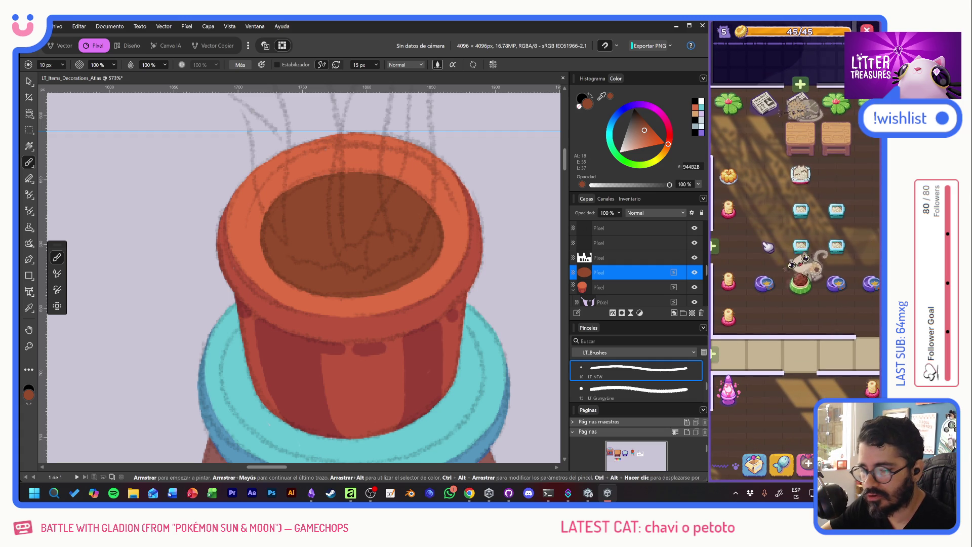
pyautogui.moveTo(817, 273)
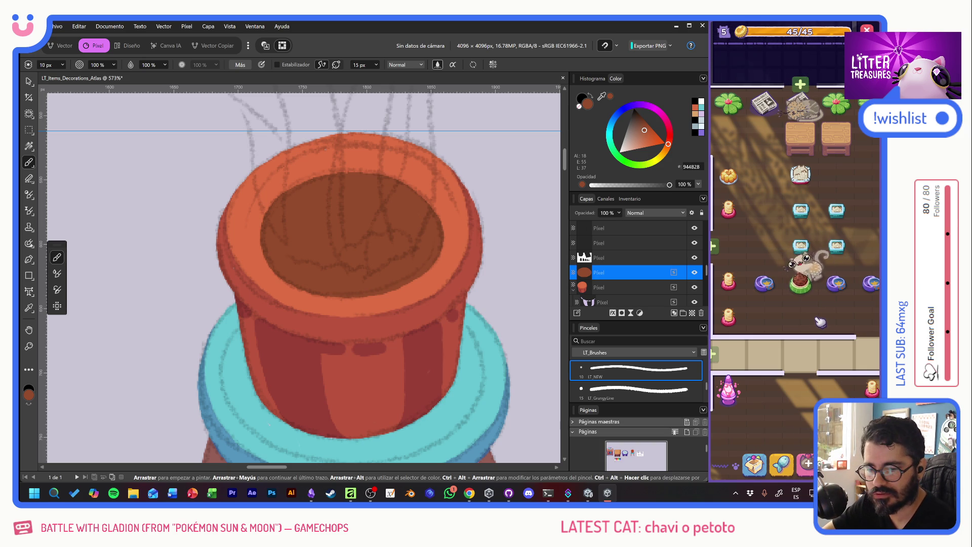
pyautogui.moveTo(828, 314); pyautogui.dragTo(808, 318)
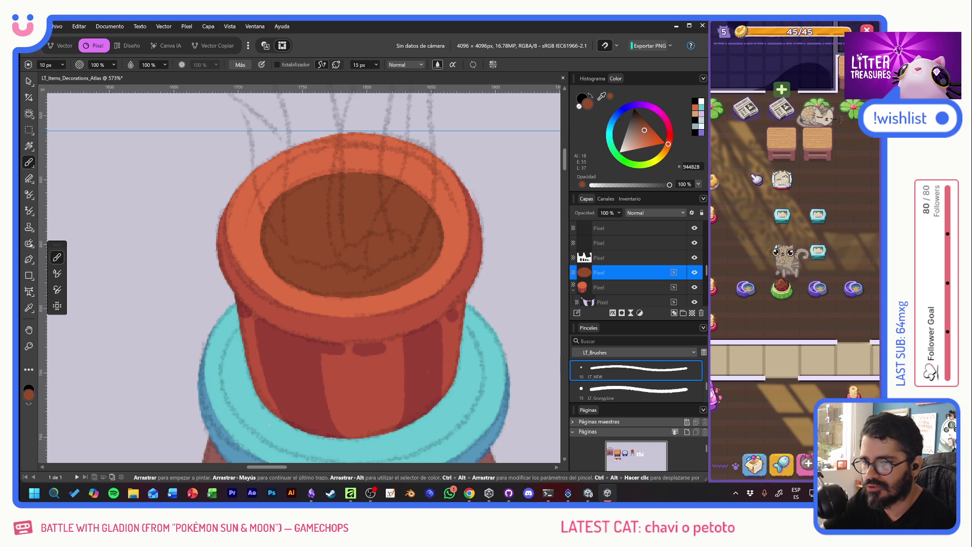
pyautogui.scroll(-3, 745, 203)
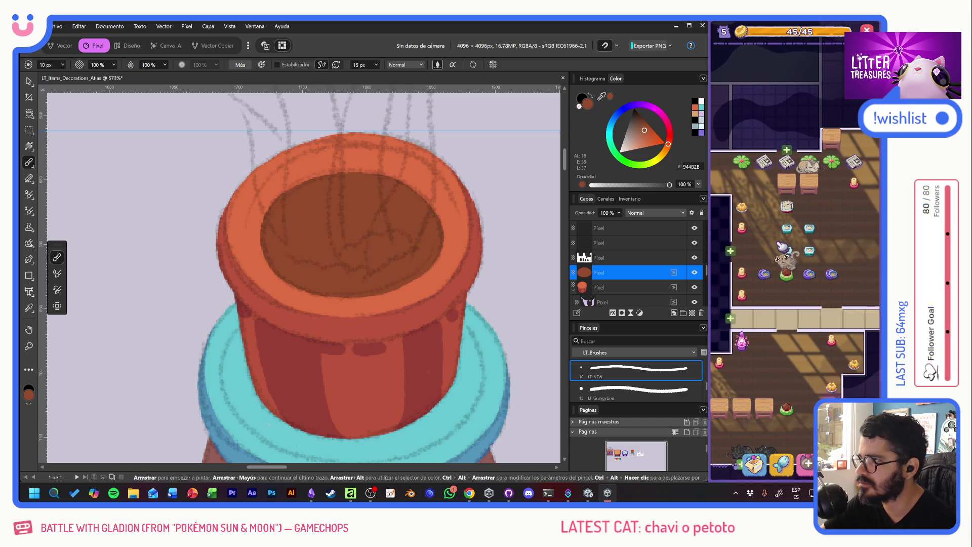
pyautogui.scroll(-2, 783, 228)
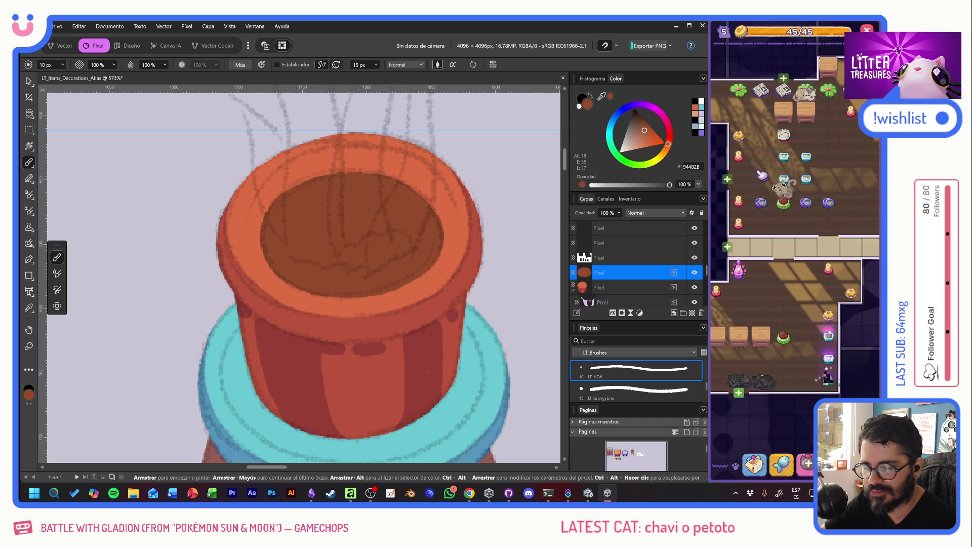
pyautogui.scroll(1, 785, 206)
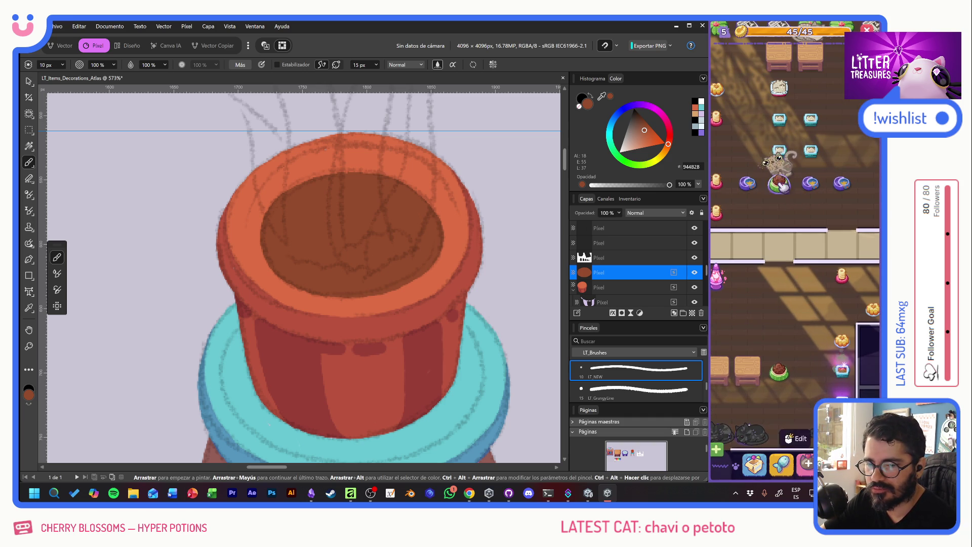
pyautogui.scroll(1, 780, 204)
pyautogui.moveTo(779, 203); pyautogui.dragTo(766, 215)
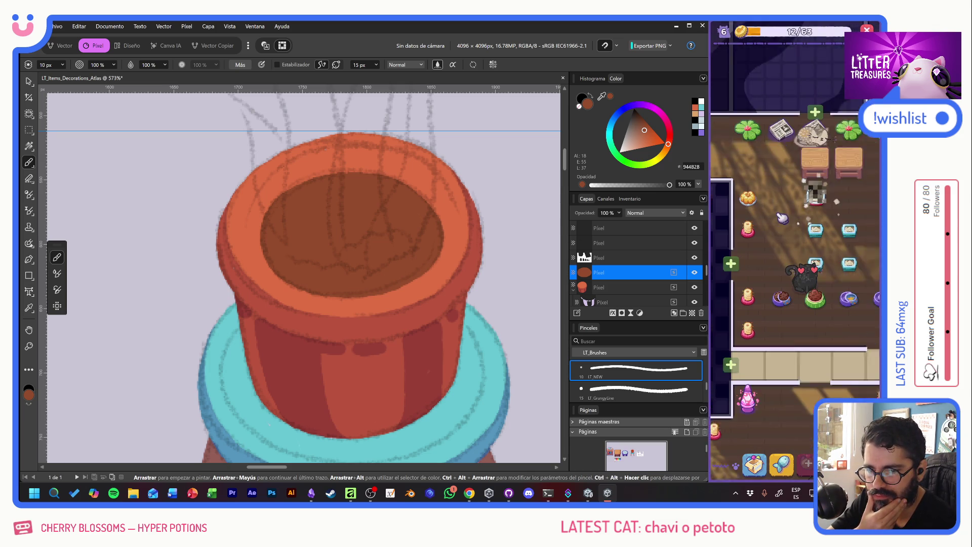
pyautogui.scroll(-3, 790, 243)
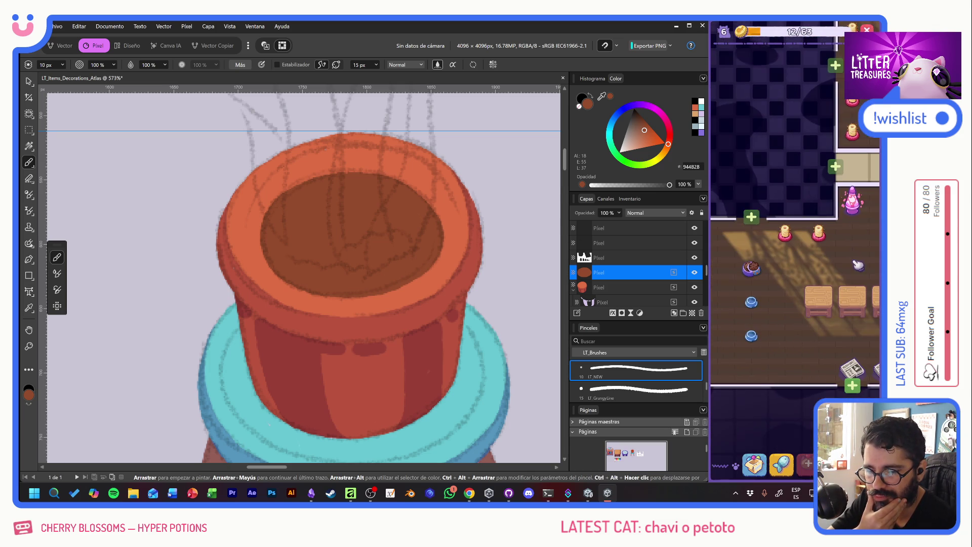
pyautogui.scroll(3, 841, 266)
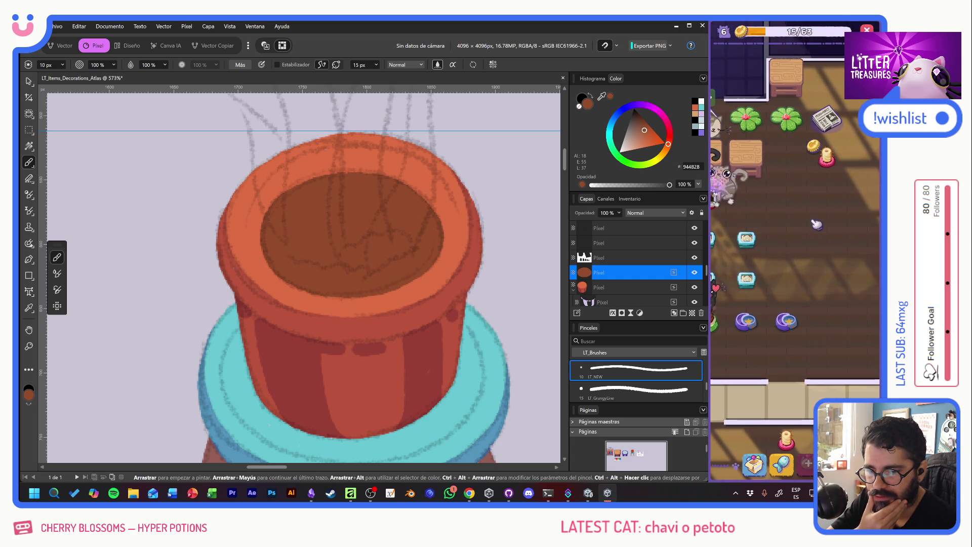
pyautogui.click(756, 264)
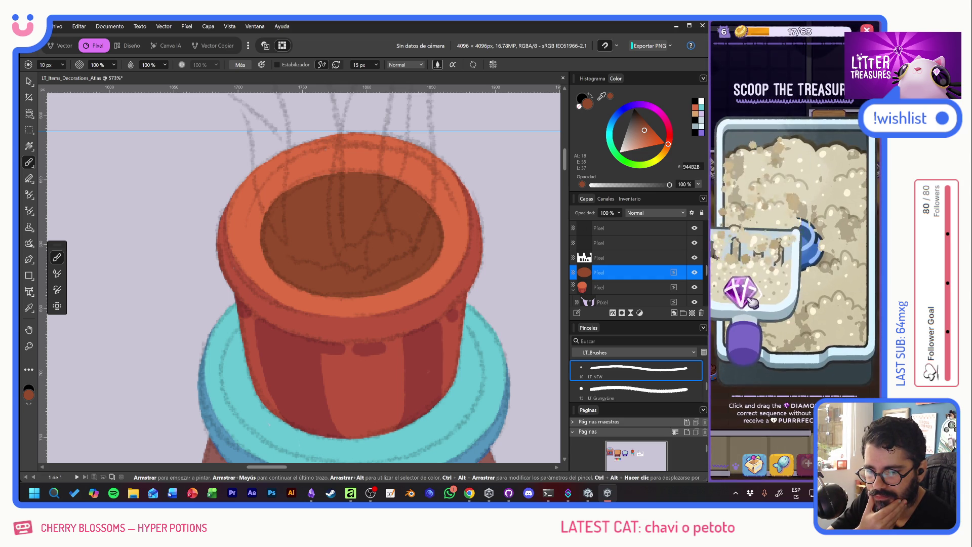
pyautogui.moveTo(753, 302); pyautogui.dragTo(800, 245)
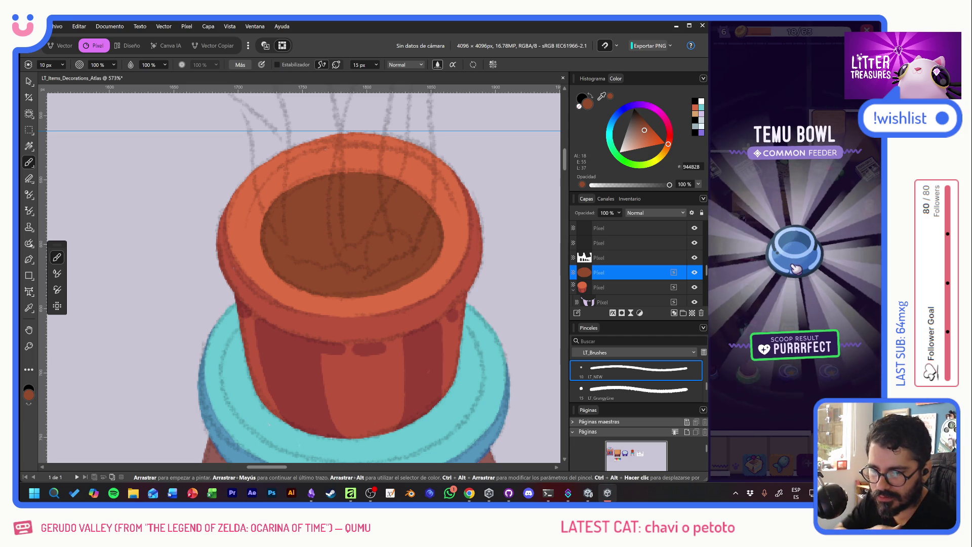
pyautogui.click(810, 266)
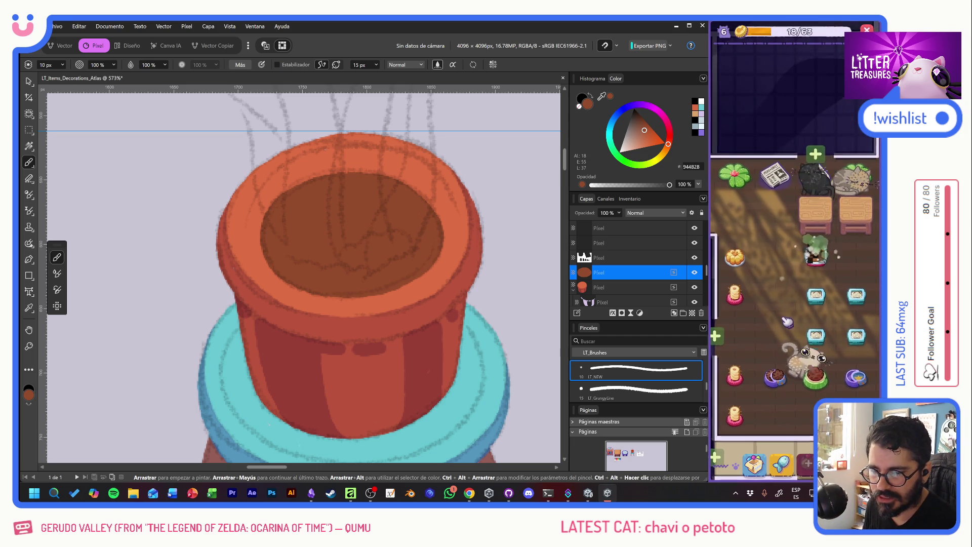
pyautogui.scroll(5, 791, 285)
pyautogui.scroll(5, 791, 285)
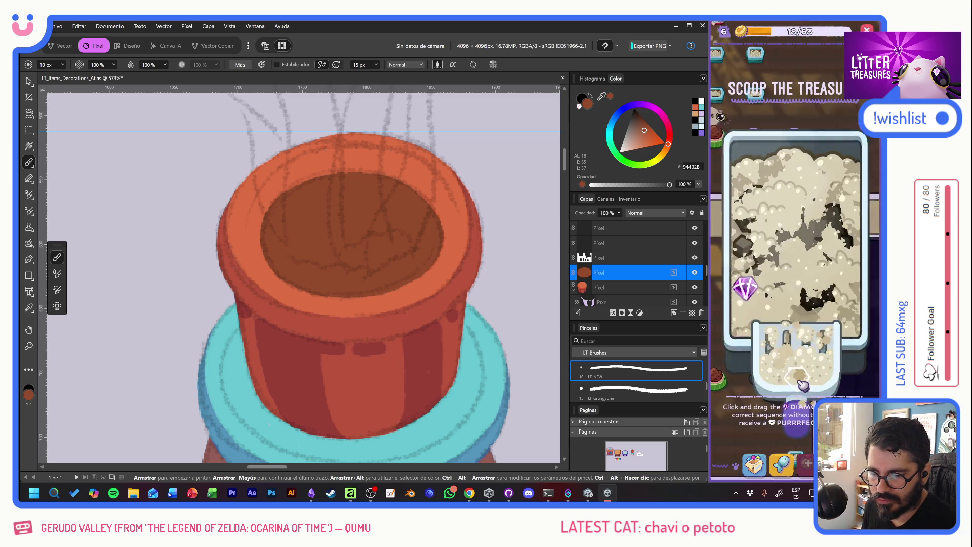
pyautogui.click(814, 274)
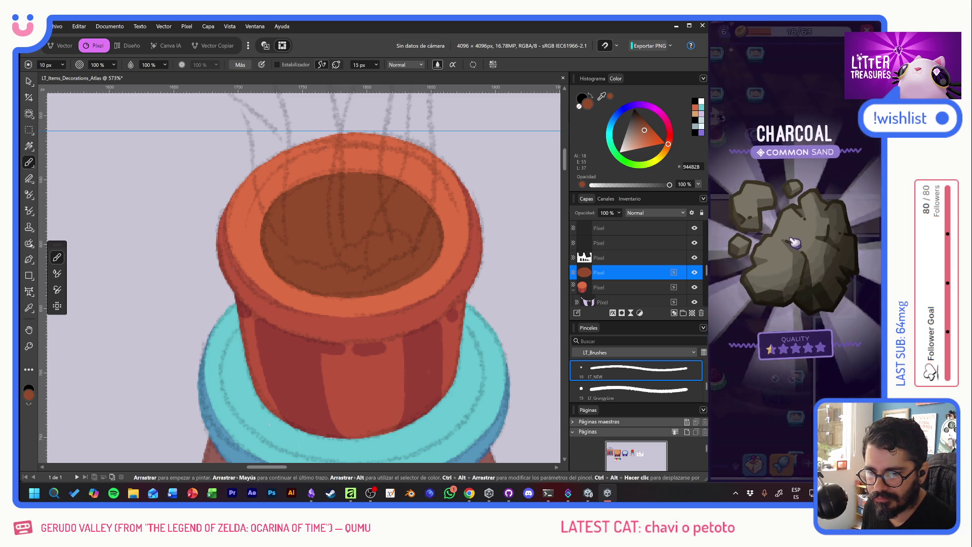
pyautogui.click(770, 271)
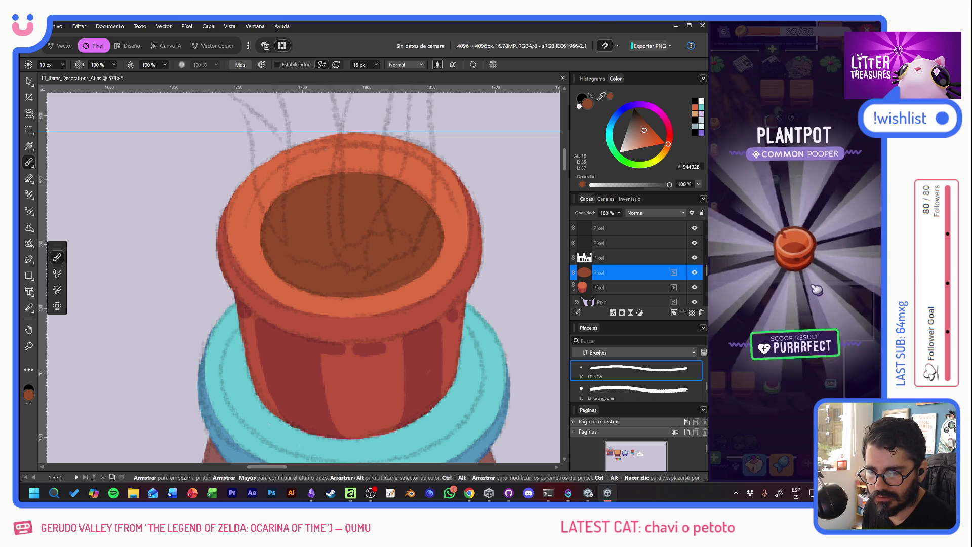
pyautogui.click(801, 268)
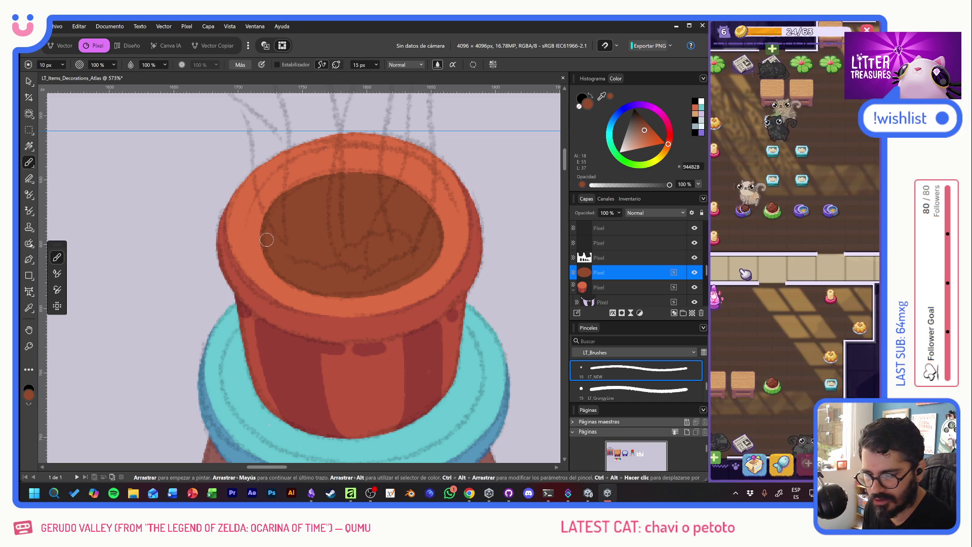
pyautogui.moveTo(266, 258); pyautogui.dragTo(236, 274)
pyautogui.moveTo(429, 205); pyautogui.dragTo(519, 187)
pyautogui.hotkey('ctrl', 'z')
pyautogui.hotkey('ctrl', 'z')
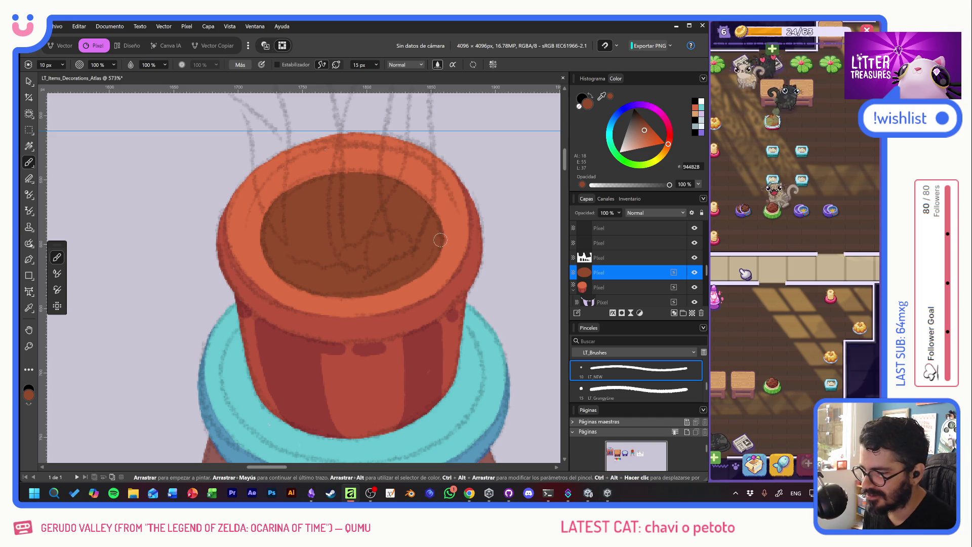
pyautogui.click(785, 284)
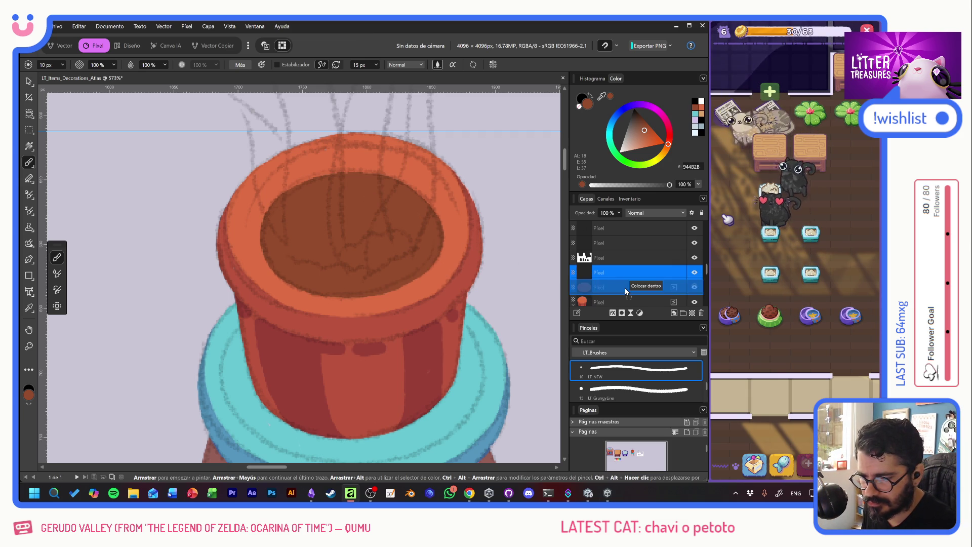
# Step: Pick the lavender swatch from the palette
pyautogui.moveTo(212, 456); pyautogui.dragTo(358, 285)
pyautogui.keyDown('ctrl'); pyautogui.scroll(-3, 358, 285); pyautogui.keyUp('ctrl')
pyautogui.scroll(-10, 380, 253)
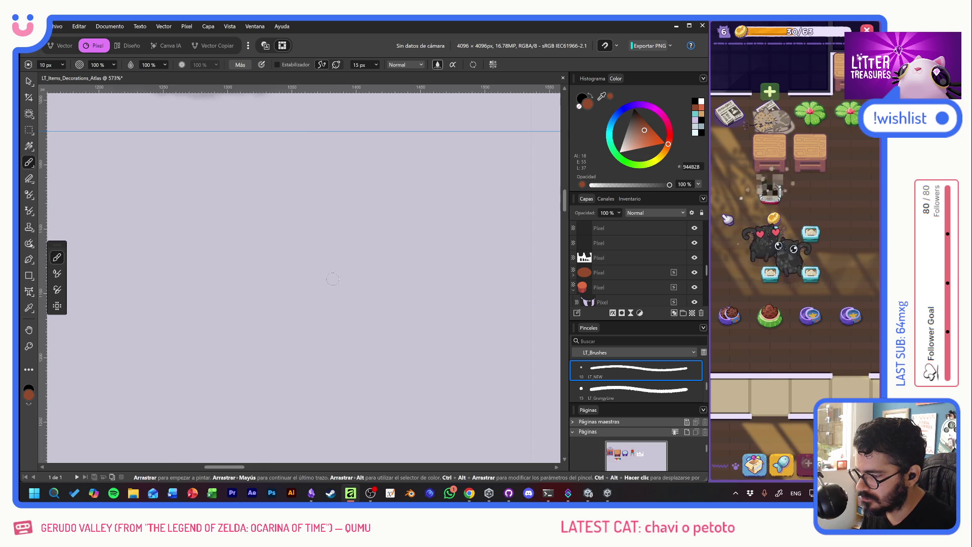
pyautogui.hscroll(-5, 407, 223)
pyautogui.scroll(-1, 230, 309)
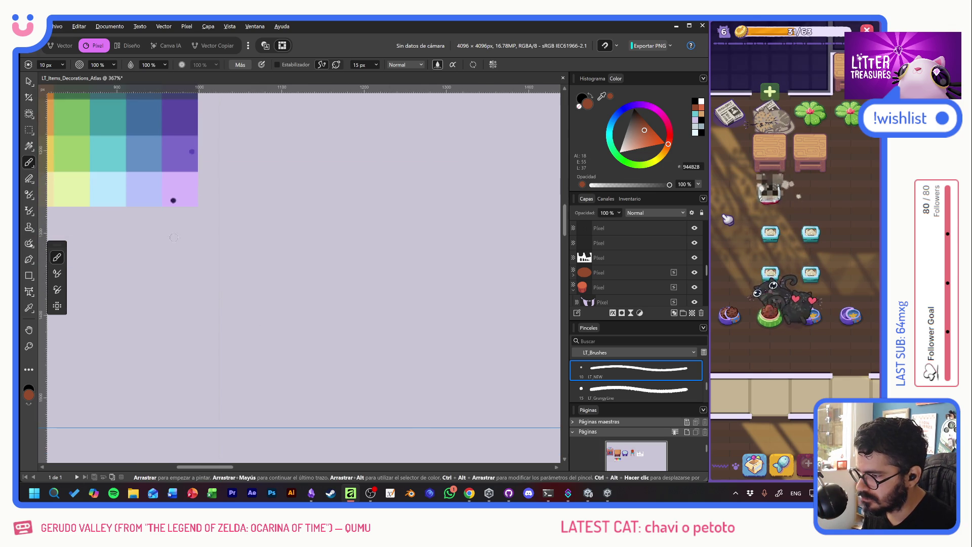
pyautogui.hscroll(-5, 174, 238)
pyautogui.keyDown('alt'); pyautogui.click(416, 208); pyautogui.keyUp('alt')
pyautogui.hscroll(5, 370, 238)
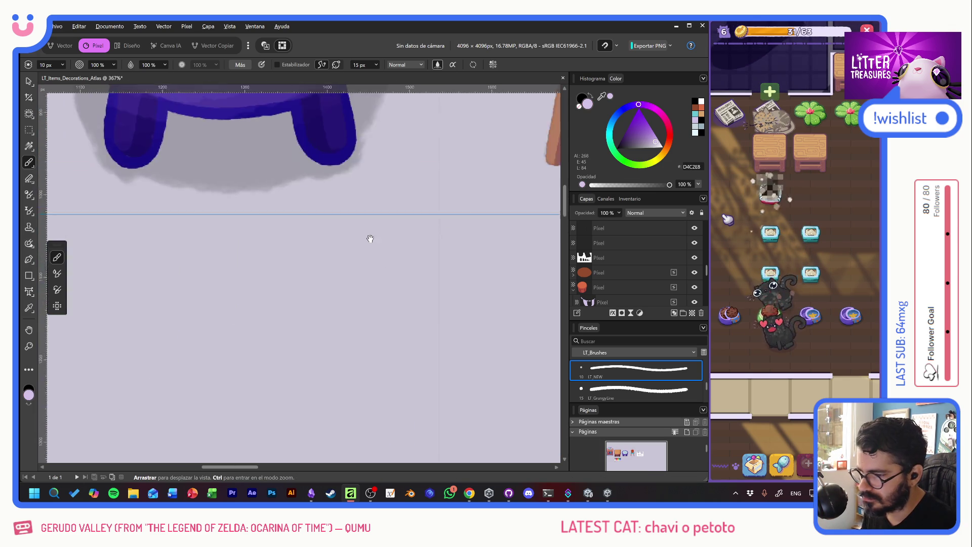
pyautogui.hscroll(8, 370, 238)
pyautogui.scroll(-2, 370, 238)
# Step: Set the layer blend mode to Multiplicar, undoing the test strokes
pyautogui.moveTo(318, 211); pyautogui.dragTo(347, 221)
pyautogui.hotkey('ctrl', 'z')
pyautogui.click(636, 214)
pyautogui.click(650, 268)
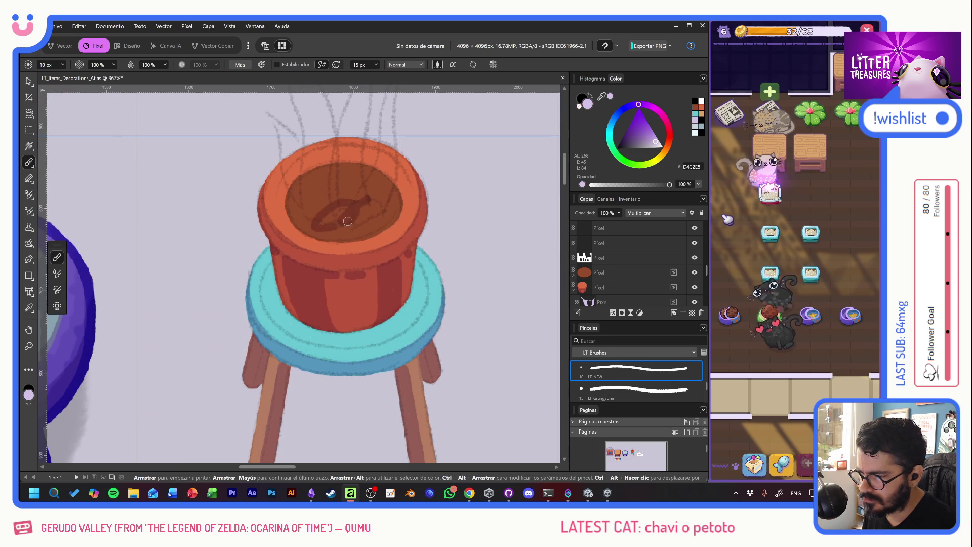
pyautogui.hotkey('ctrl', 'z')
pyautogui.scroll(3, 348, 221)
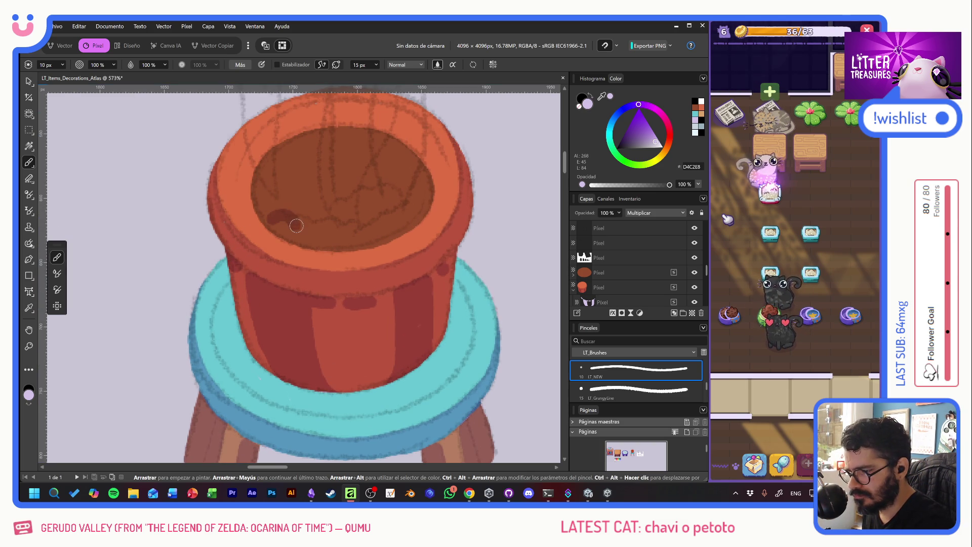
# Step: Brush a dark wavy soil band across the pot and along its inner rim
pyautogui.moveTo(297, 226)
pyautogui.mouseDown()
pyautogui.moveTo(365, 234)
pyautogui.moveTo(403, 213)
pyautogui.moveTo(423, 166)
pyautogui.moveTo(428, 187)
pyautogui.mouseUp()
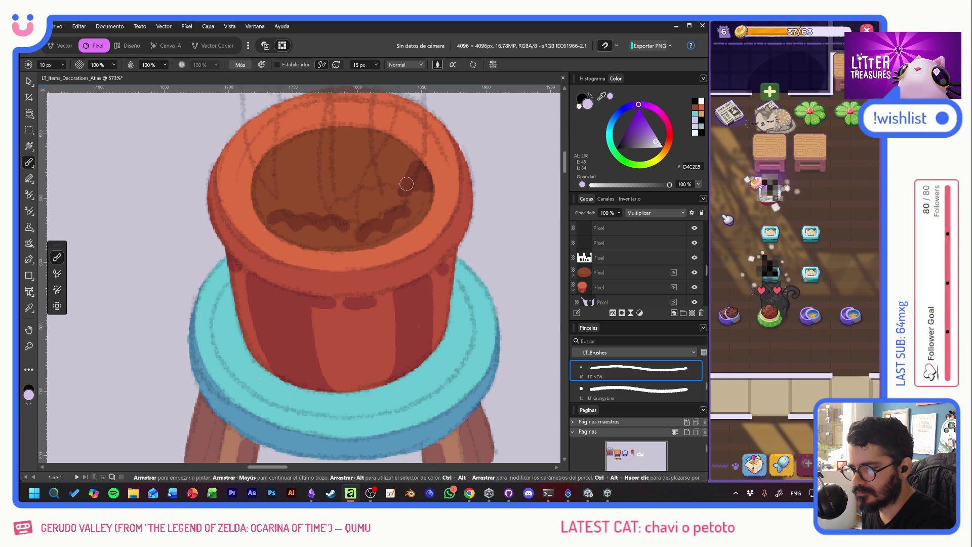
pyautogui.moveTo(332, 182); pyautogui.dragTo(256, 181)
pyautogui.moveTo(301, 132)
pyautogui.mouseDown()
pyautogui.moveTo(363, 140)
pyautogui.moveTo(338, 172)
pyautogui.moveTo(357, 152)
pyautogui.moveTo(364, 168)
pyautogui.moveTo(385, 139)
pyautogui.mouseUp()
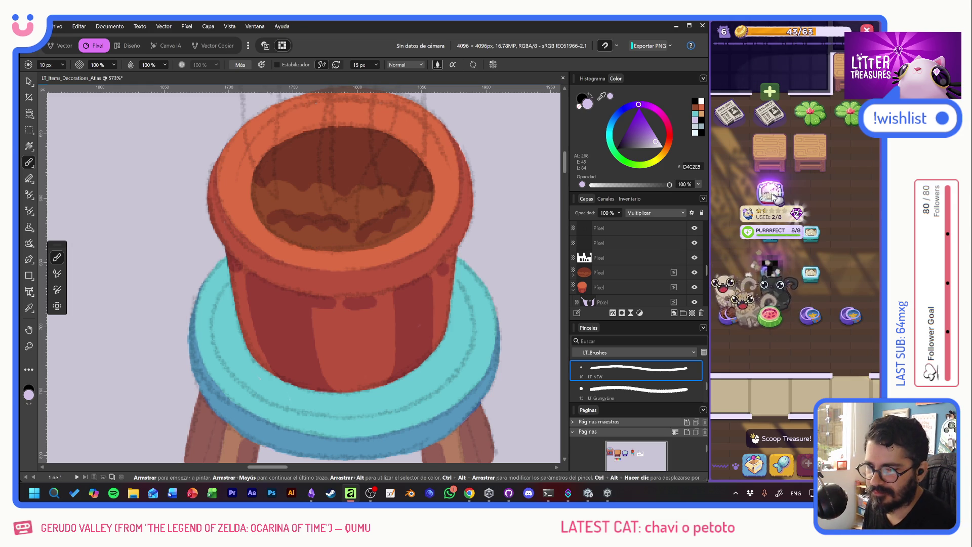
pyautogui.click(773, 196)
pyautogui.moveTo(741, 300); pyautogui.dragTo(825, 291)
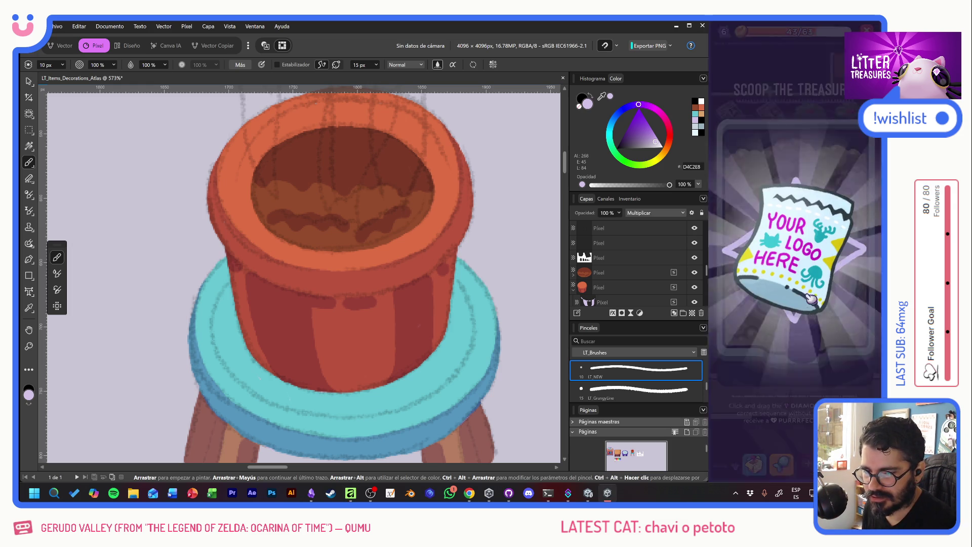
pyautogui.click(748, 301)
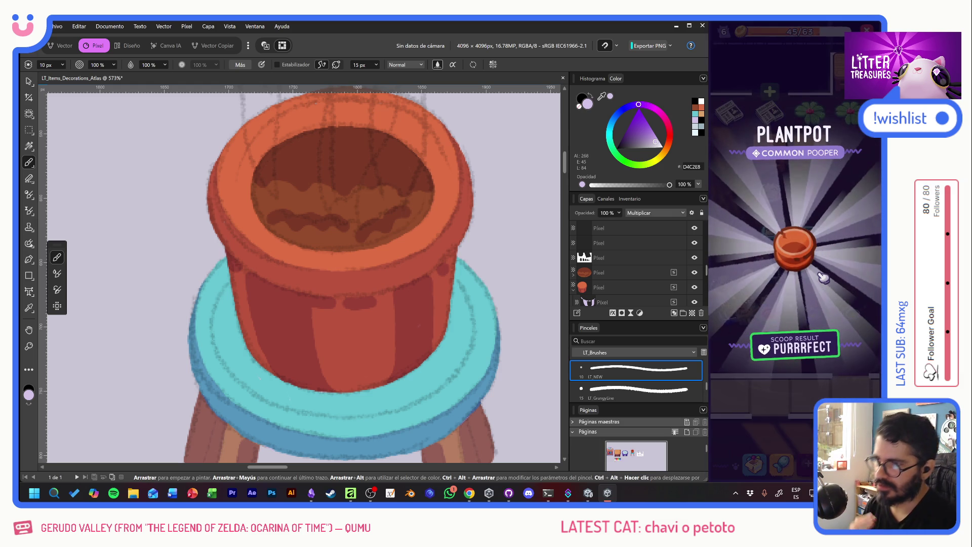
pyautogui.click(809, 264)
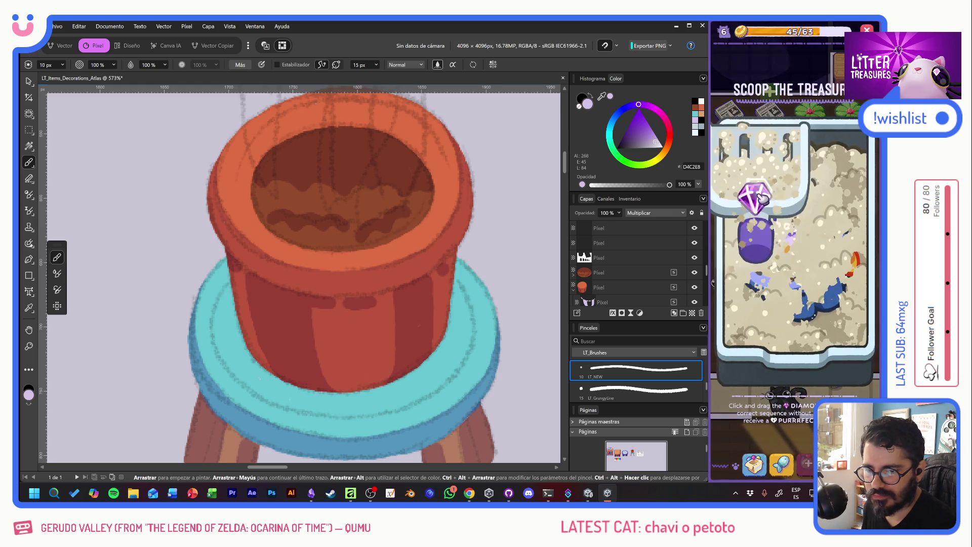
pyautogui.click(774, 280)
pyautogui.click(792, 244)
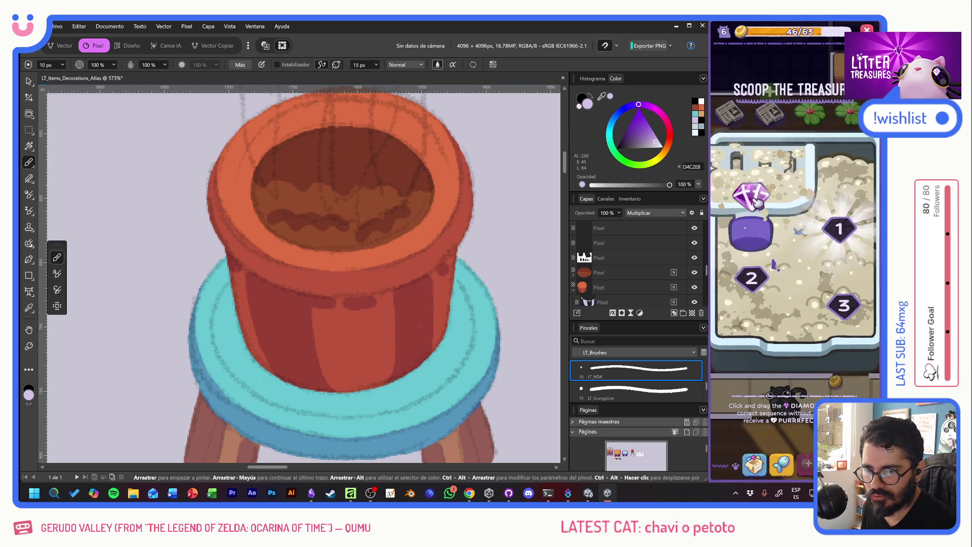
pyautogui.click(809, 253)
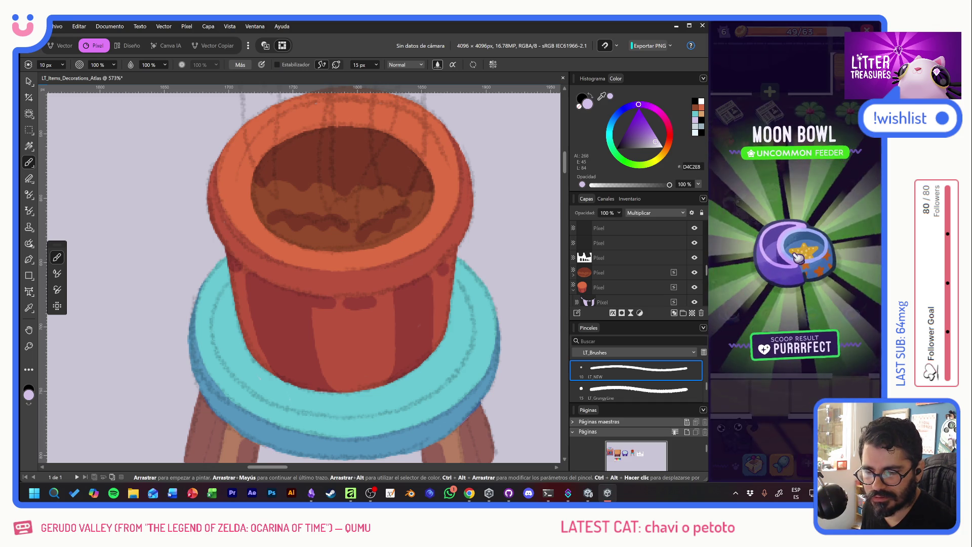
pyautogui.click(809, 253)
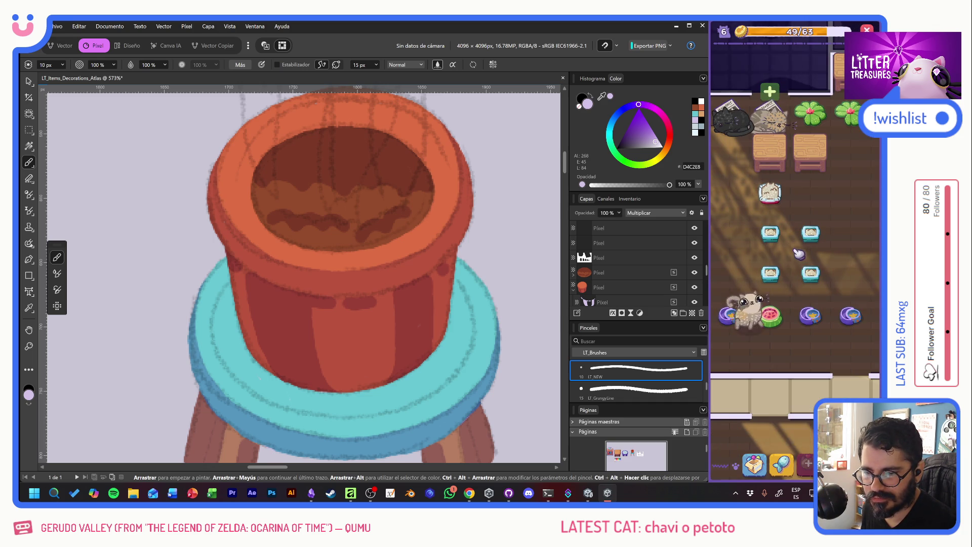
pyautogui.moveTo(773, 315)
pyautogui.click(782, 277)
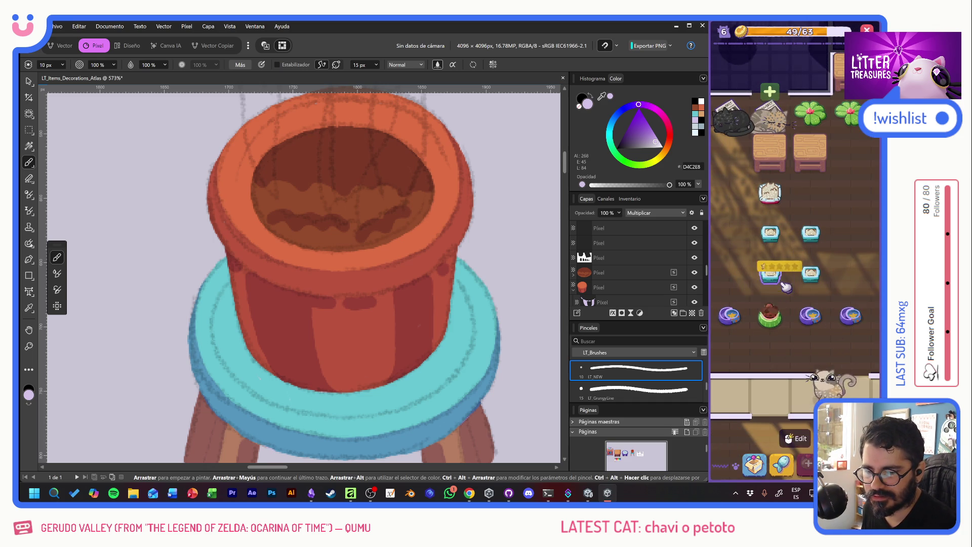
pyautogui.scroll(-2, 807, 284)
pyautogui.scroll(2, 808, 228)
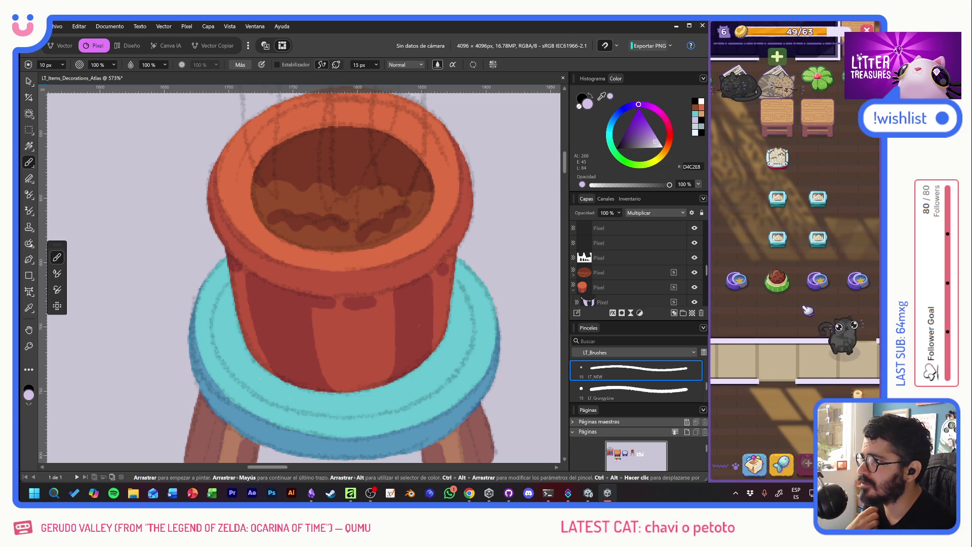
pyautogui.click(779, 286)
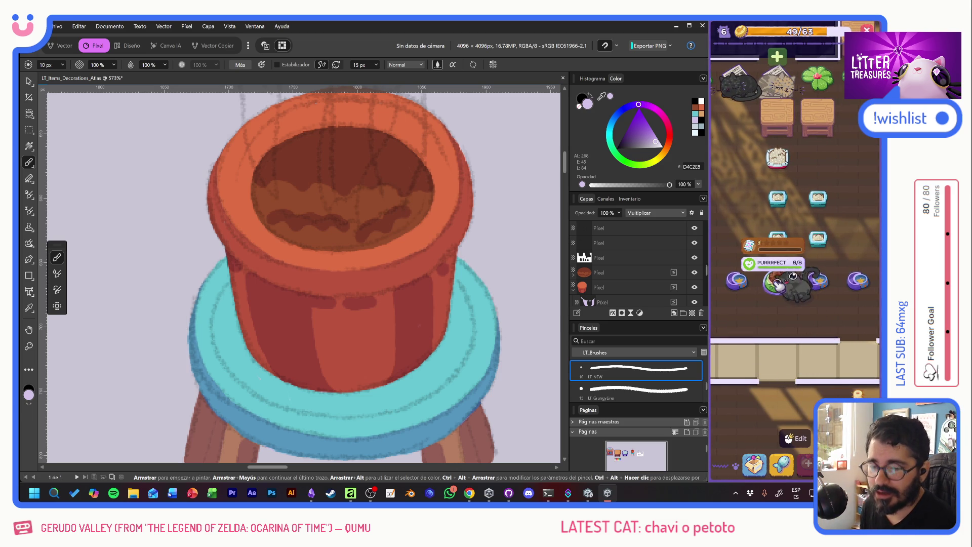
pyautogui.scroll(-5, 729, 246)
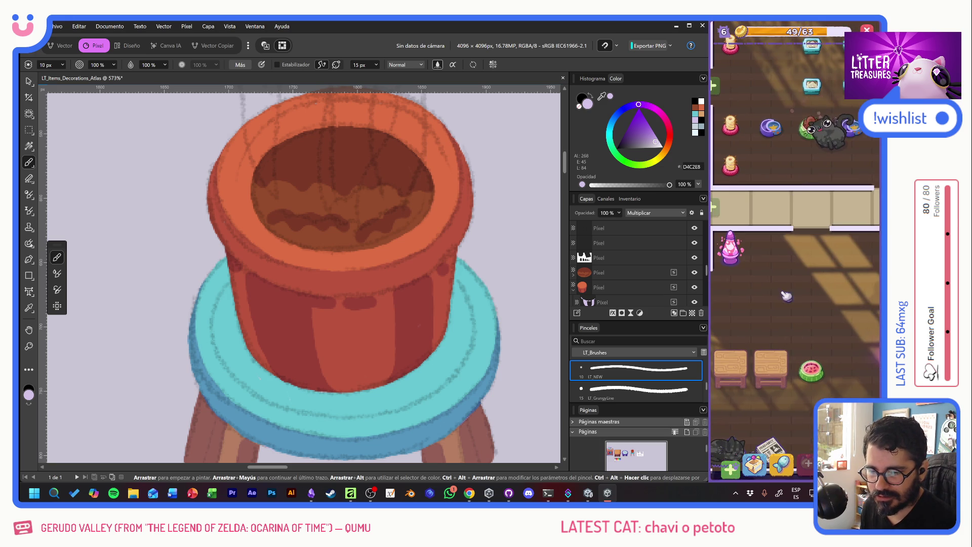
pyautogui.click(803, 284)
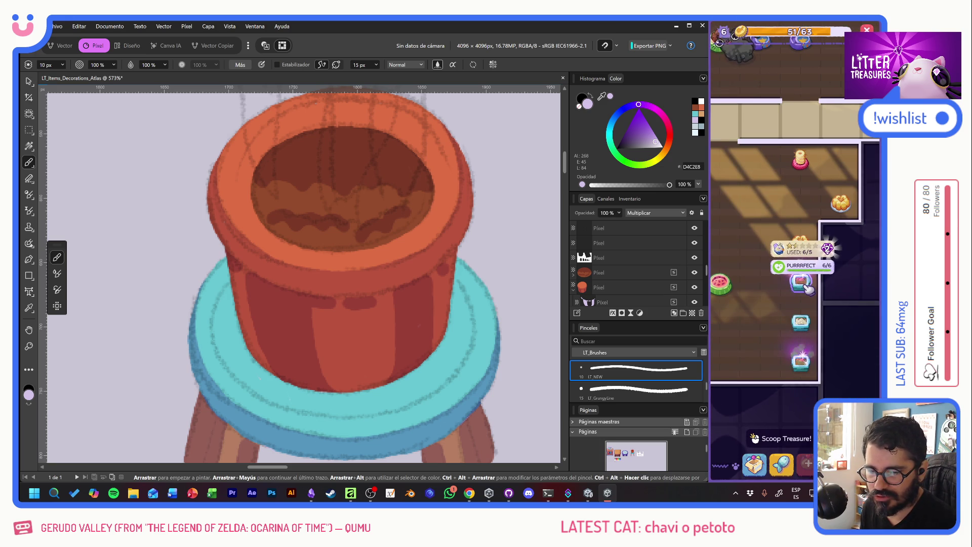
pyautogui.click(782, 439)
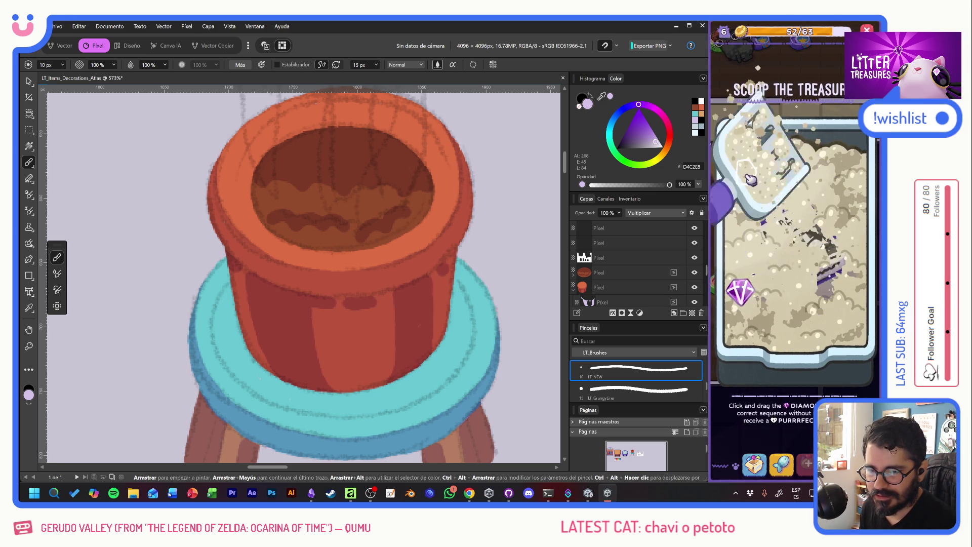
pyautogui.moveTo(770, 230)
pyautogui.mouseDown()
pyautogui.moveTo(845, 218)
pyautogui.moveTo(820, 238)
pyautogui.moveTo(808, 309)
pyautogui.moveTo(744, 303)
pyautogui.mouseUp()
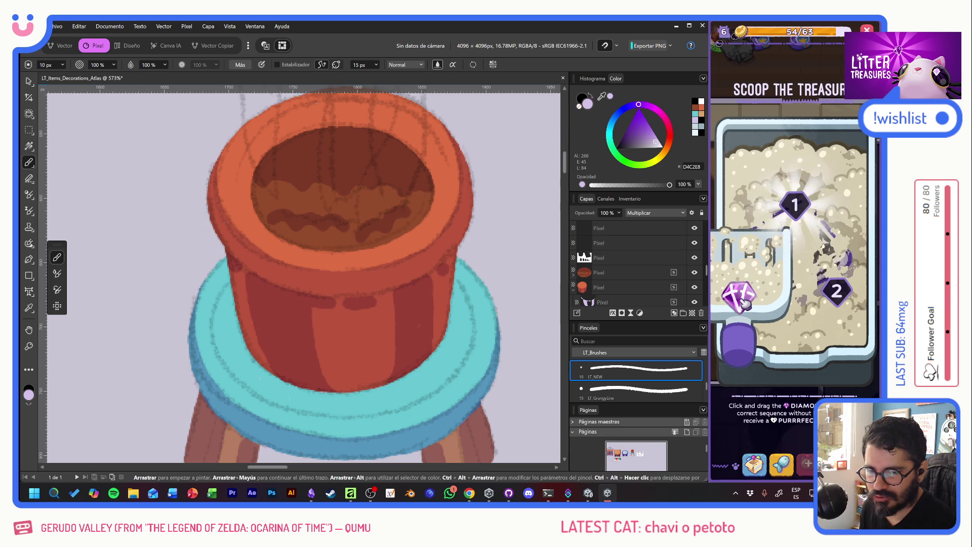
pyautogui.moveTo(743, 302)
pyautogui.mouseDown()
pyautogui.moveTo(794, 206)
pyautogui.moveTo(837, 295)
pyautogui.mouseUp()
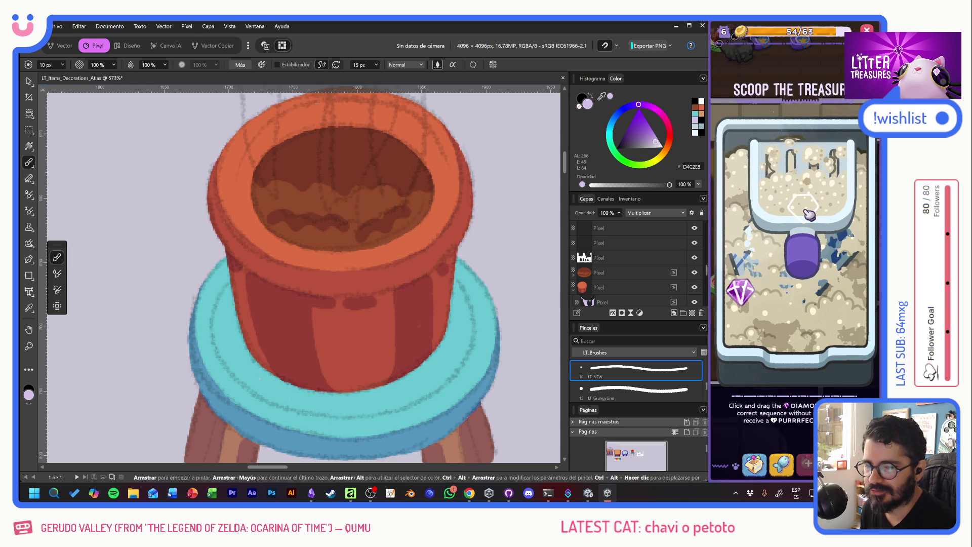
pyautogui.moveTo(741, 291)
pyautogui.mouseDown()
pyautogui.moveTo(770, 234)
pyautogui.moveTo(822, 275)
pyautogui.mouseUp()
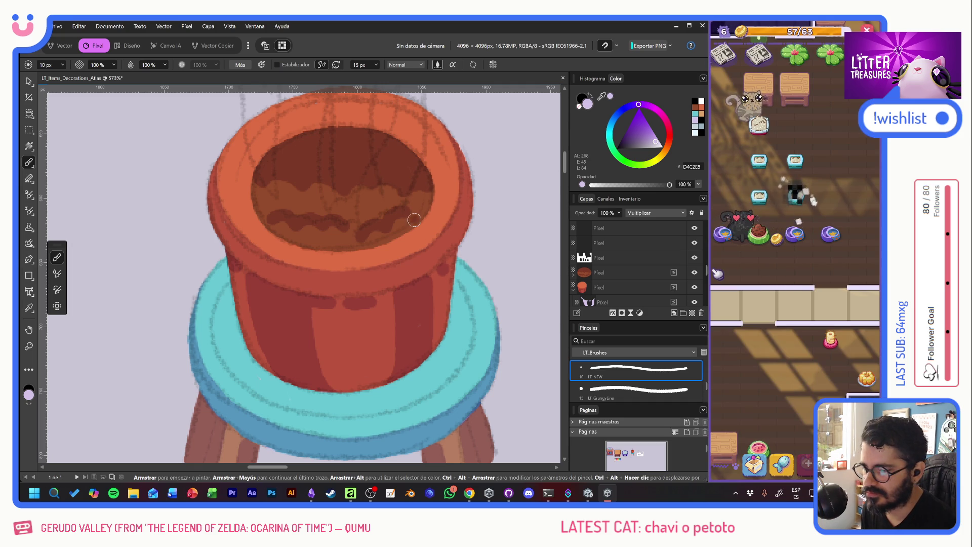
# Step: Add a new blank pixel layer above the pot with Ctrl+Shift+N and look over the artwork
pyautogui.hotkey('alt', 'shift')
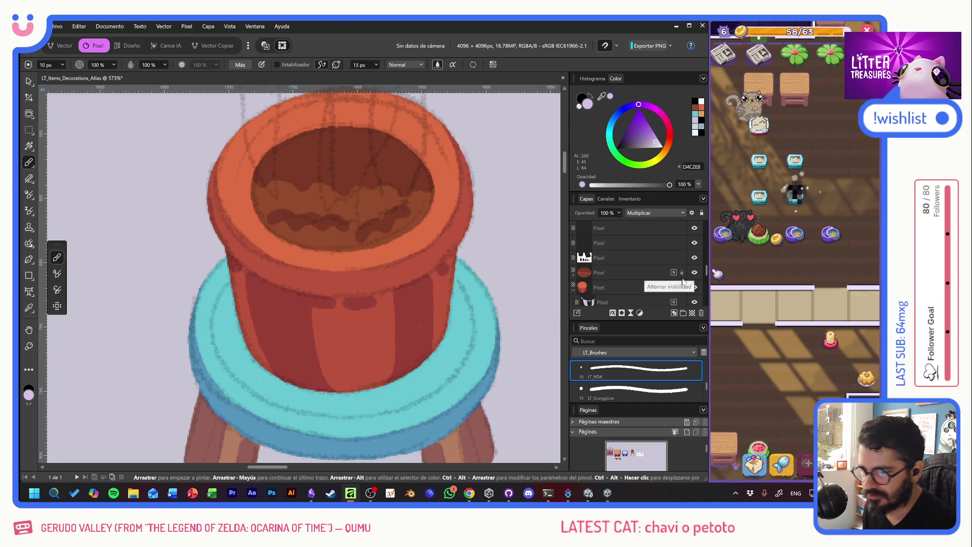
pyautogui.hotkey('ctrl', 'shift', 'n')
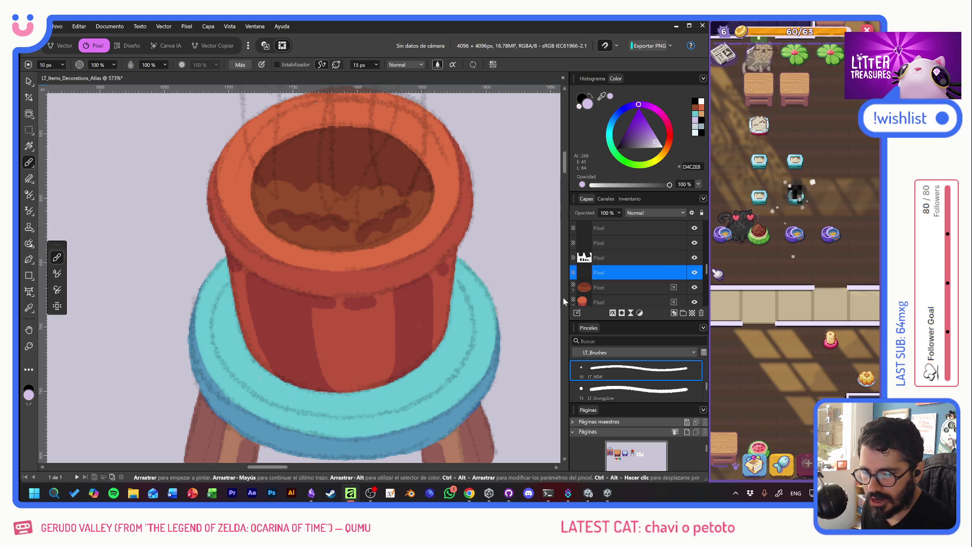
pyautogui.scroll(-8, 339, 299)
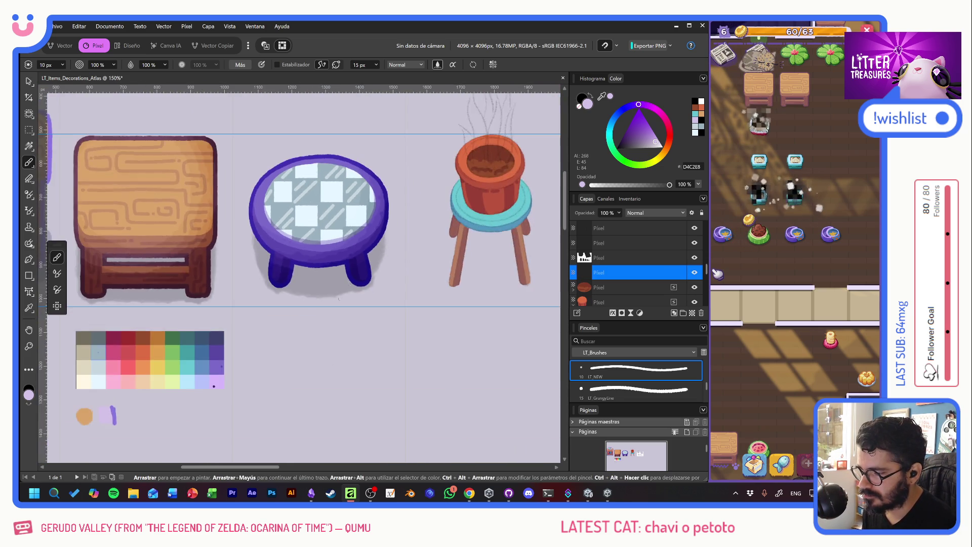
pyautogui.moveTo(339, 299)
pyautogui.mouseDown()
pyautogui.moveTo(354, 304)
pyautogui.moveTo(293, 324)
pyautogui.moveTo(109, 431)
pyautogui.mouseUp()
pyautogui.scroll(5, 294, 274)
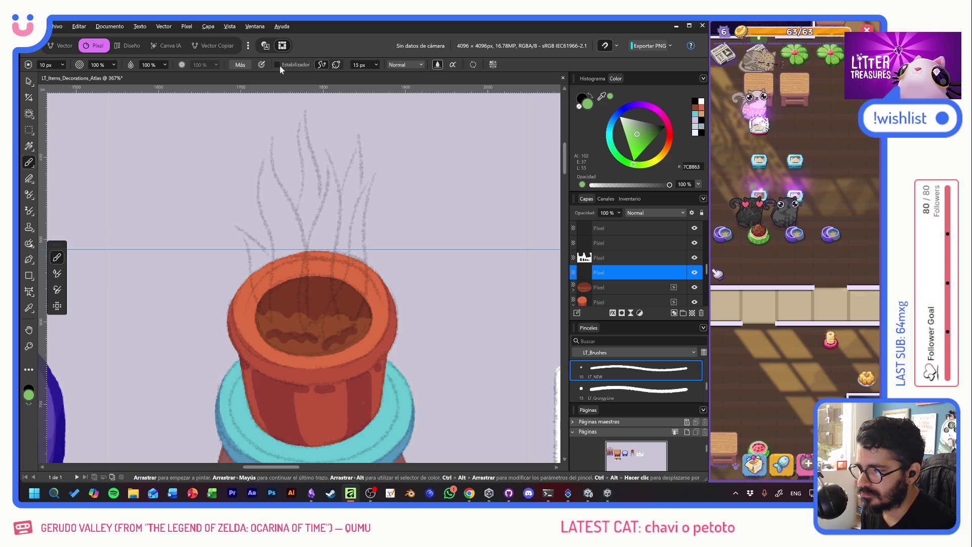
# Step: Paint wavy green leaves and a stem down into the pot on the left and centre
pyautogui.moveTo(303, 126); pyautogui.dragTo(334, 323)
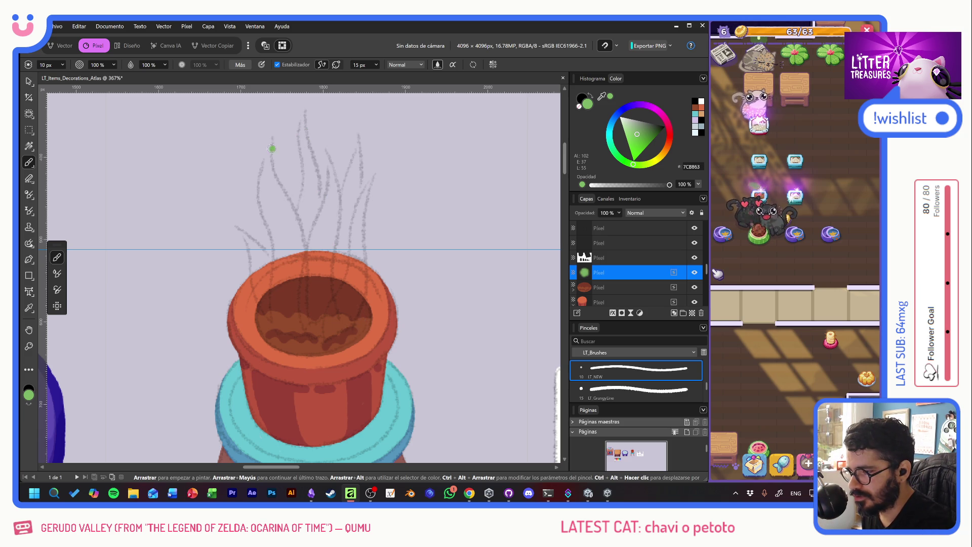
pyautogui.moveTo(271, 143)
pyautogui.mouseDown()
pyautogui.moveTo(258, 207)
pyautogui.moveTo(274, 228)
pyautogui.moveTo(276, 326)
pyautogui.mouseUp()
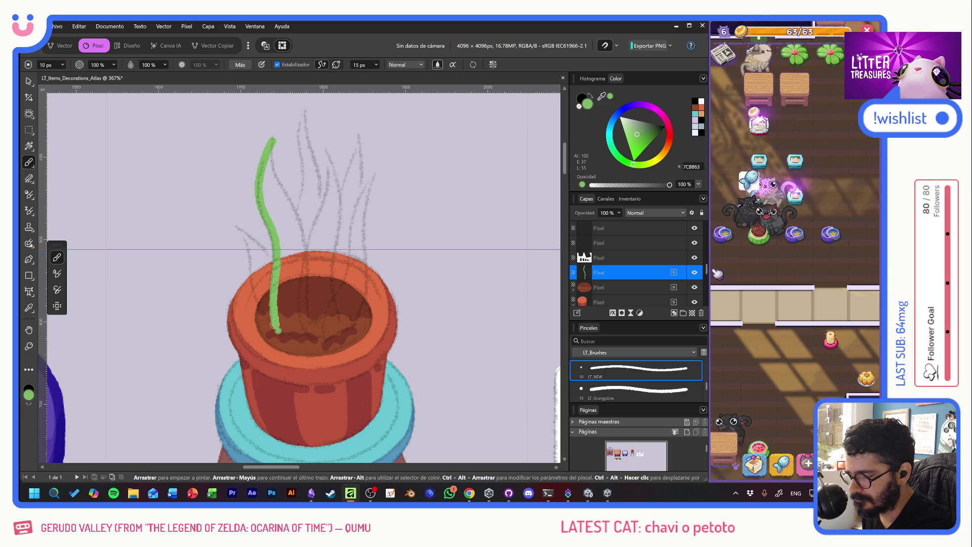
pyautogui.moveTo(236, 228); pyautogui.dragTo(243, 233)
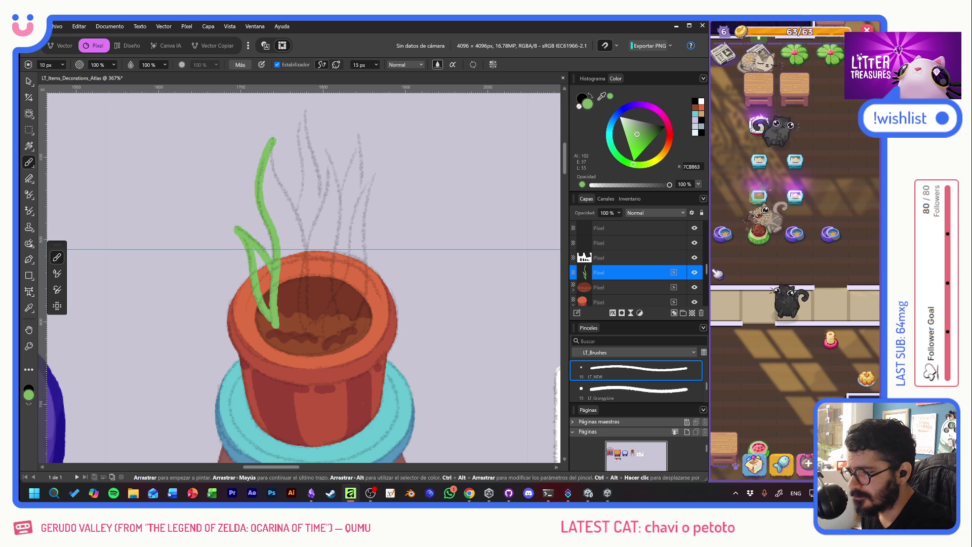
pyautogui.moveTo(272, 141)
pyautogui.mouseDown()
pyautogui.moveTo(300, 235)
pyautogui.moveTo(300, 276)
pyautogui.mouseUp()
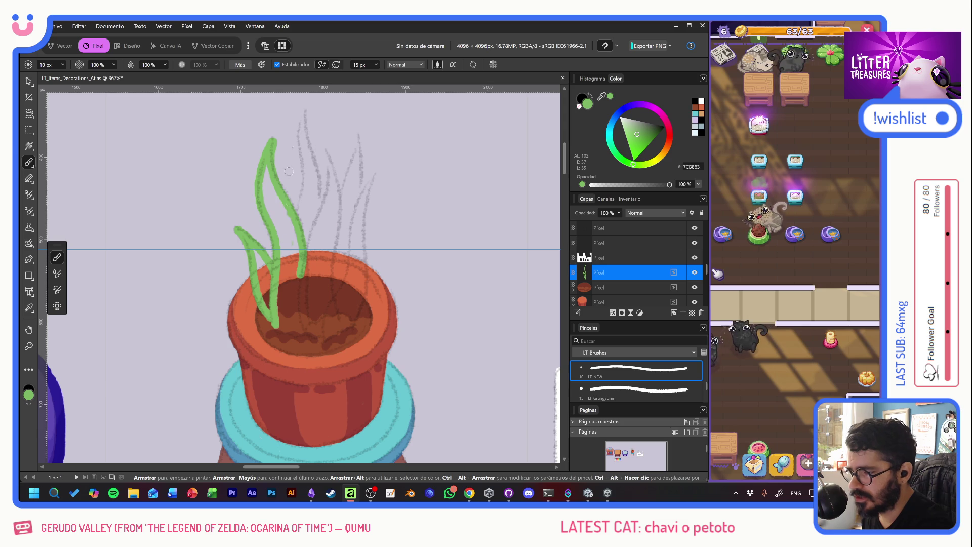
pyautogui.moveTo(306, 111); pyautogui.dragTo(302, 151)
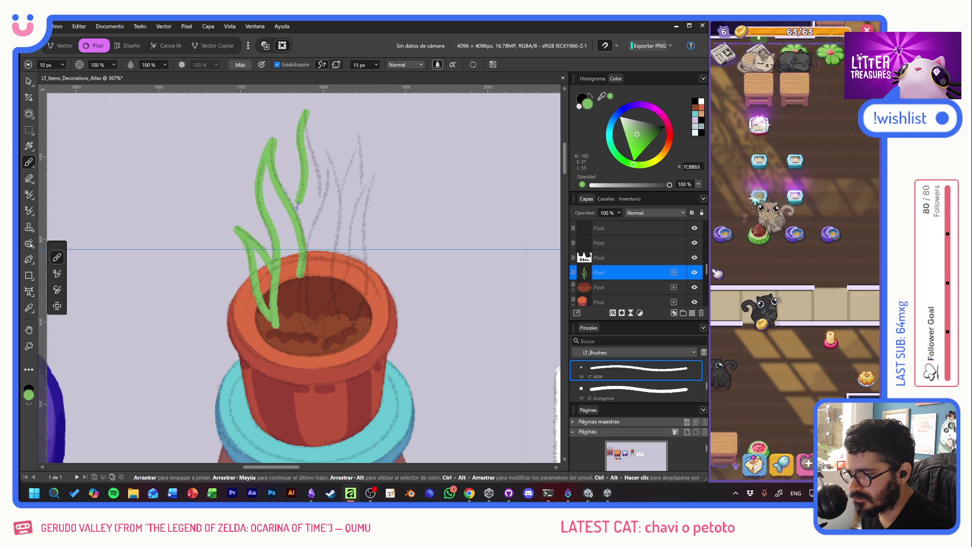
pyautogui.moveTo(306, 118)
pyautogui.mouseDown()
pyautogui.moveTo(323, 216)
pyautogui.moveTo(312, 235)
pyautogui.mouseUp()
# Step: Paint more green leaves on the right side, one curling out to the right
pyautogui.moveTo(328, 152); pyautogui.dragTo(319, 205)
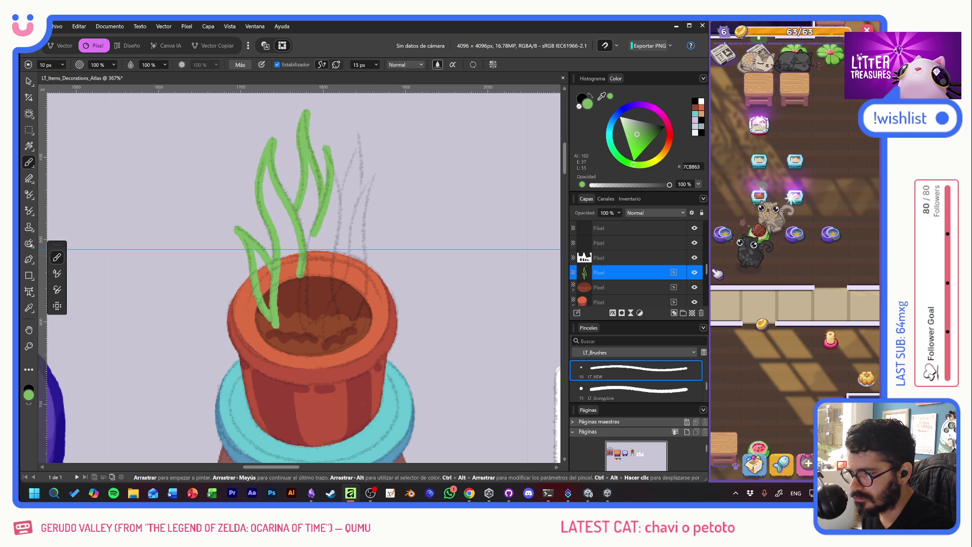
pyautogui.moveTo(333, 165); pyautogui.dragTo(335, 237)
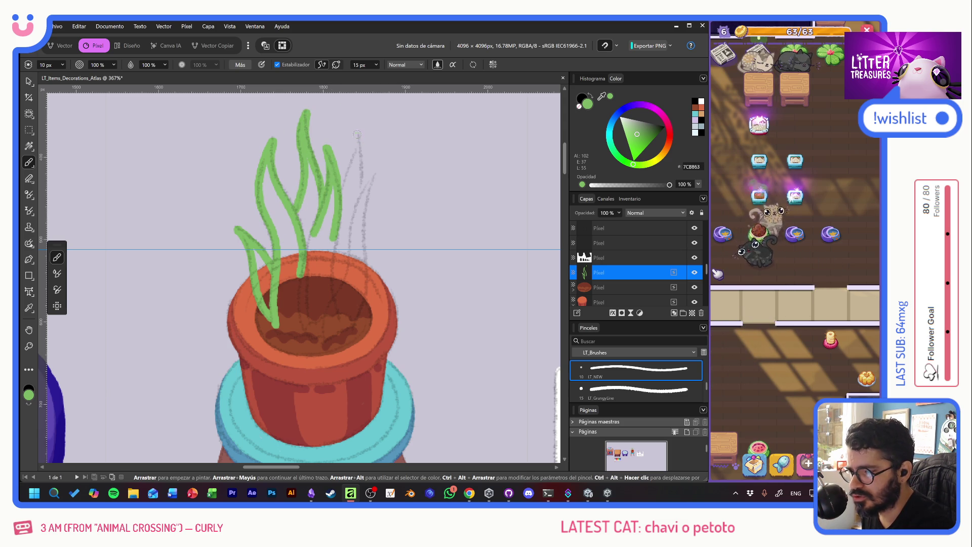
pyautogui.moveTo(357, 134); pyautogui.dragTo(342, 187)
pyautogui.moveTo(359, 136); pyautogui.dragTo(345, 251)
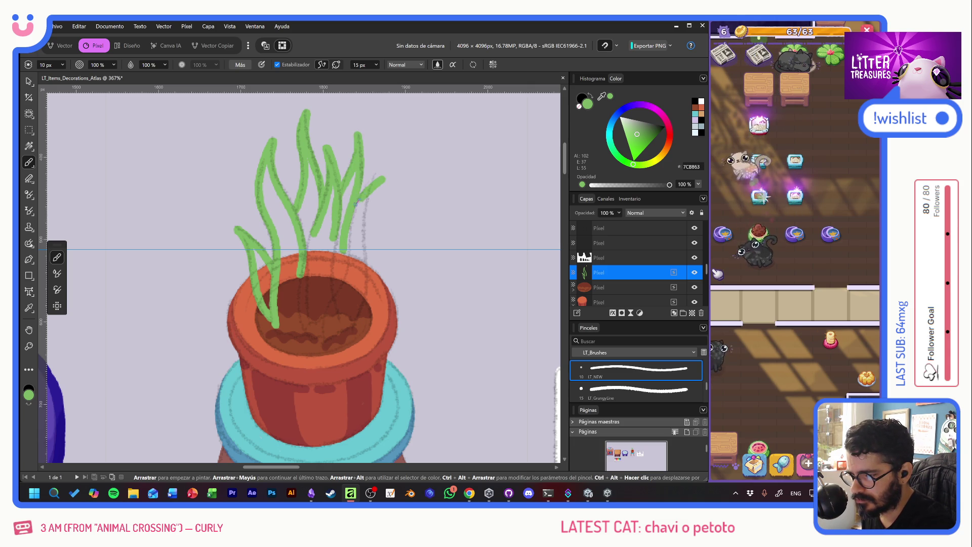
pyautogui.moveTo(354, 213)
pyautogui.mouseDown()
pyautogui.moveTo(382, 180)
pyautogui.moveTo(356, 310)
pyautogui.mouseUp()
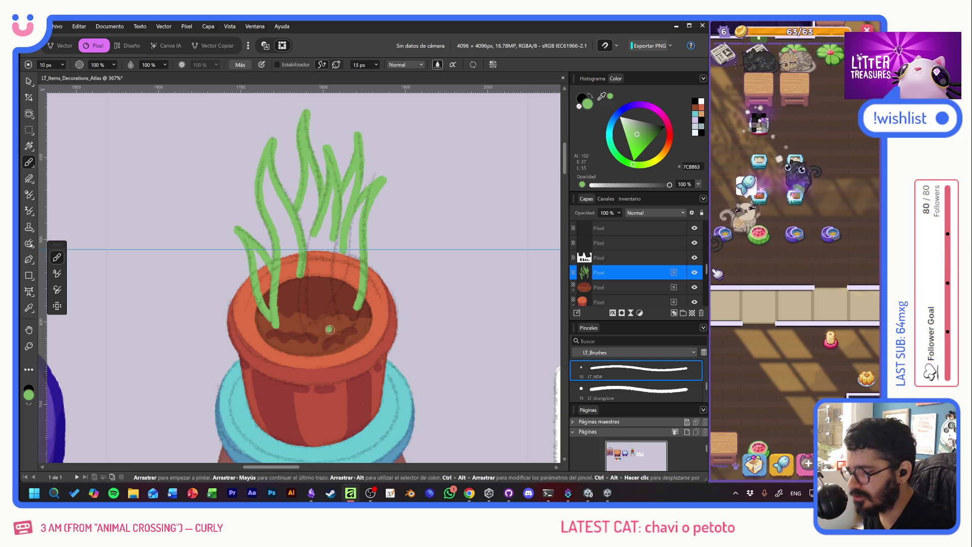
# Step: Undo the stray curl, re-extend that leaf upward and add a thick leaf into the pot
pyautogui.scroll(1, 340, 356)
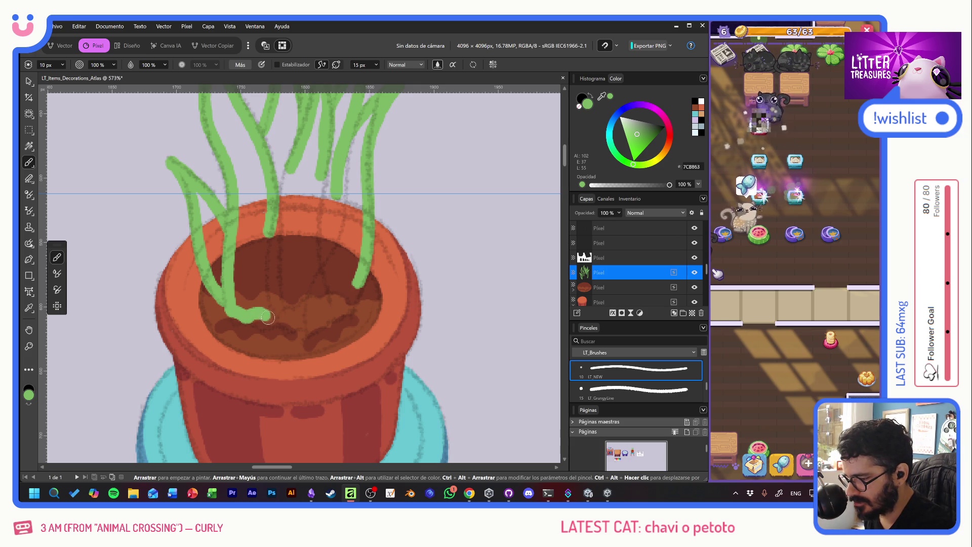
pyautogui.hotkey('ctrl', 'z')
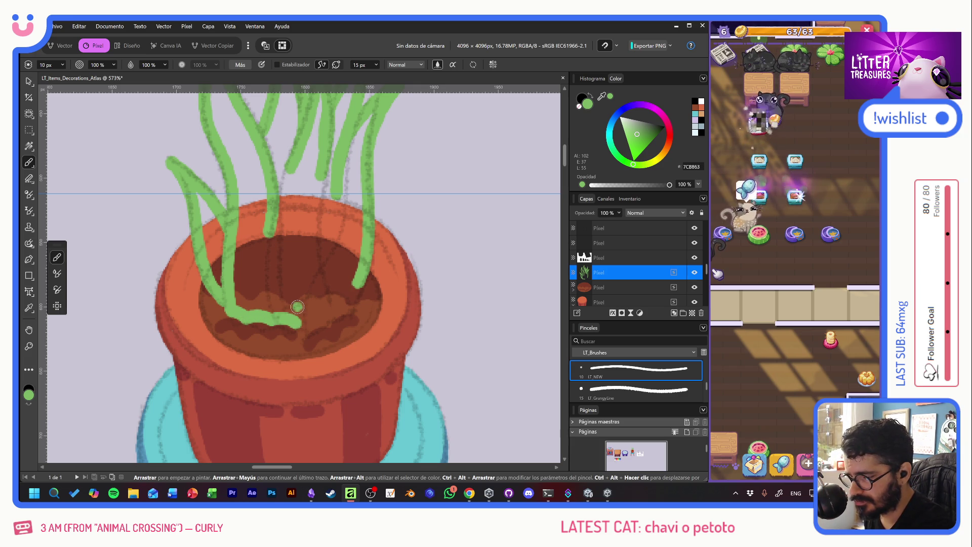
pyautogui.moveTo(309, 329); pyautogui.dragTo(324, 271)
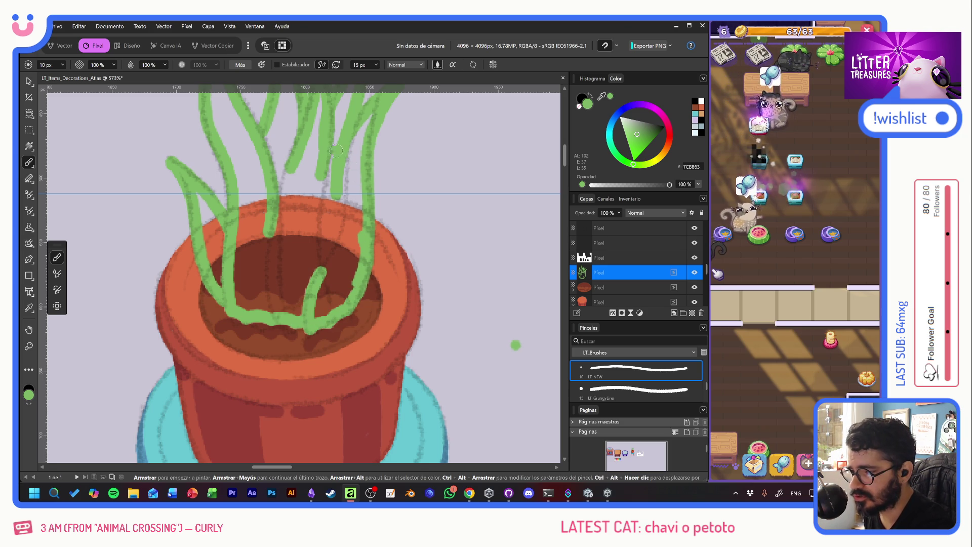
pyautogui.moveTo(370, 115)
pyautogui.mouseDown()
pyautogui.moveTo(340, 223)
pyautogui.moveTo(357, 261)
pyautogui.moveTo(335, 259)
pyautogui.moveTo(310, 213)
pyautogui.moveTo(293, 253)
pyautogui.moveTo(271, 228)
pyautogui.moveTo(238, 249)
pyautogui.mouseUp()
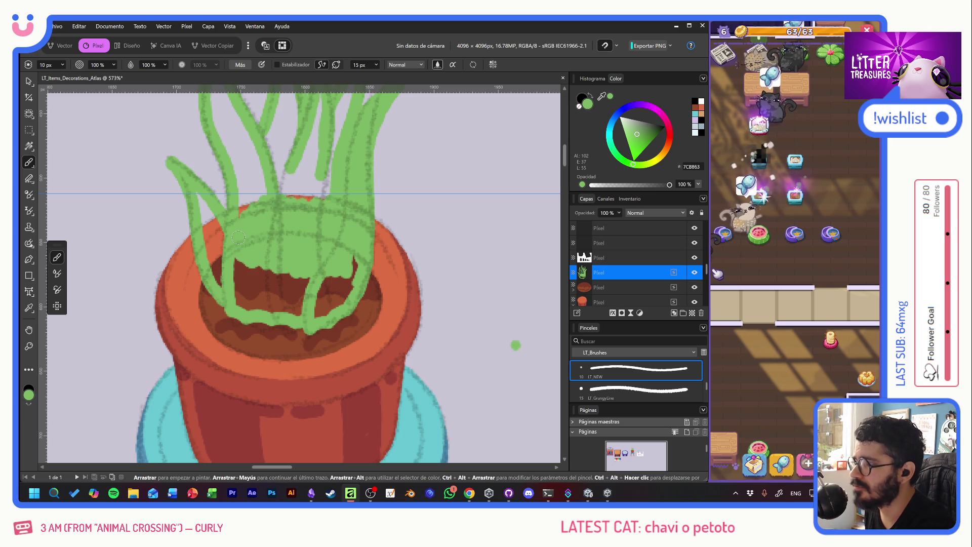
# Step: Fill the left leaf and the lavender and soil gaps between leaves with solid green
pyautogui.moveTo(206, 231); pyautogui.dragTo(226, 290)
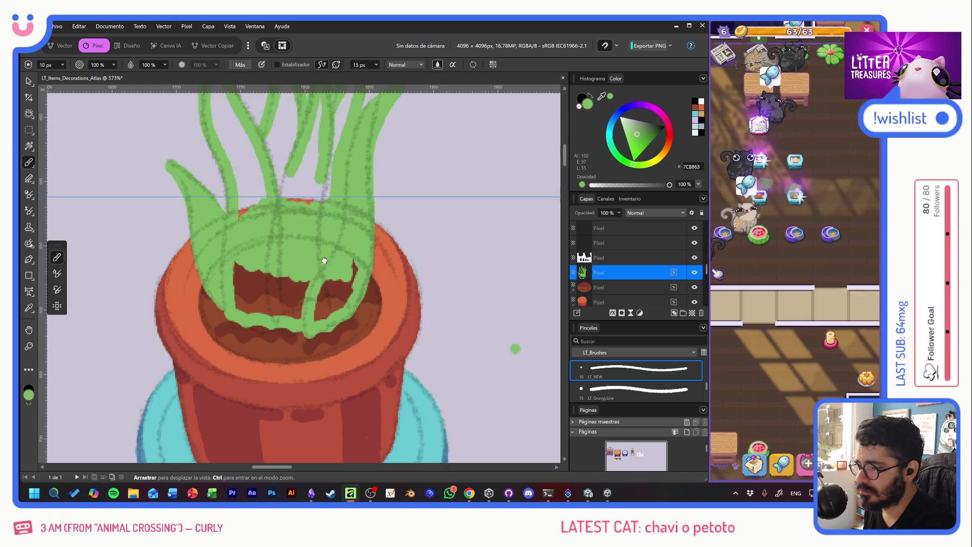
pyautogui.scroll(3, 314, 329)
pyautogui.moveTo(212, 166); pyautogui.dragTo(233, 322)
pyautogui.moveTo(213, 182); pyautogui.dragTo(246, 306)
pyautogui.moveTo(223, 202)
pyautogui.mouseDown()
pyautogui.moveTo(248, 294)
pyautogui.moveTo(233, 238)
pyautogui.mouseUp()
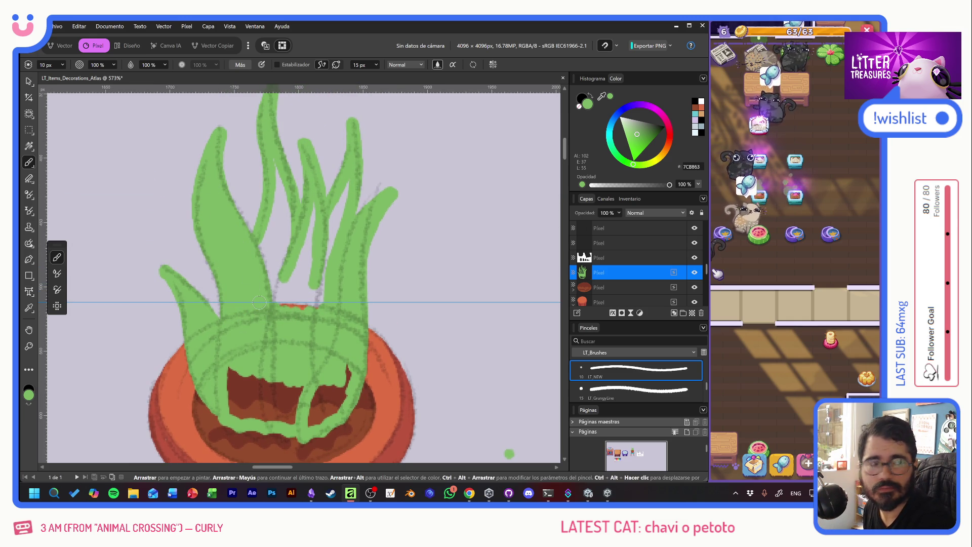
pyautogui.moveTo(273, 158)
pyautogui.mouseDown()
pyautogui.moveTo(265, 251)
pyautogui.moveTo(281, 304)
pyautogui.moveTo(304, 283)
pyautogui.moveTo(323, 296)
pyautogui.mouseUp()
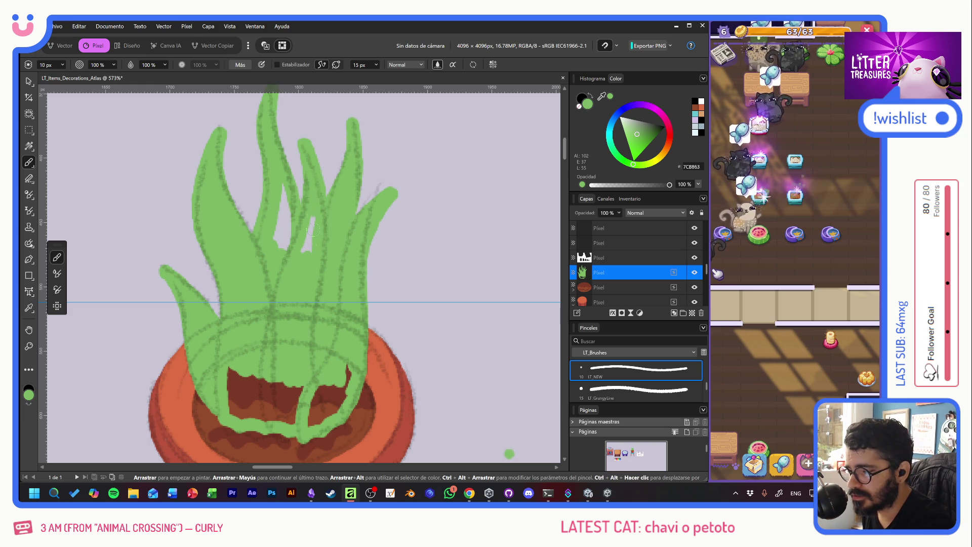
pyautogui.moveTo(272, 201); pyautogui.dragTo(276, 243)
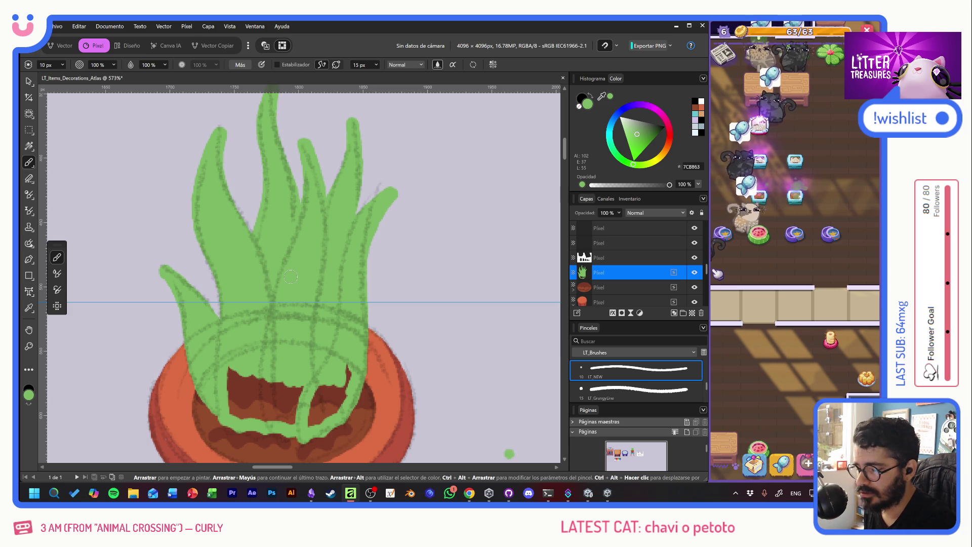
pyautogui.moveTo(234, 383)
pyautogui.mouseDown()
pyautogui.moveTo(243, 407)
pyautogui.moveTo(264, 405)
pyautogui.moveTo(271, 421)
pyautogui.moveTo(321, 400)
pyautogui.moveTo(331, 384)
pyautogui.mouseUp()
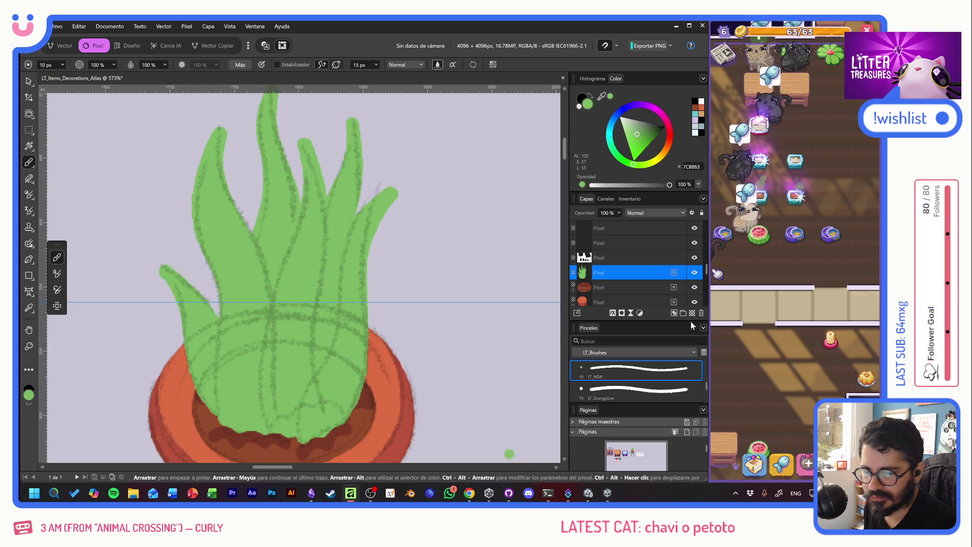
# Step: Select the plant layer, pick light green and frame the whole plant and pot
pyautogui.click(623, 287)
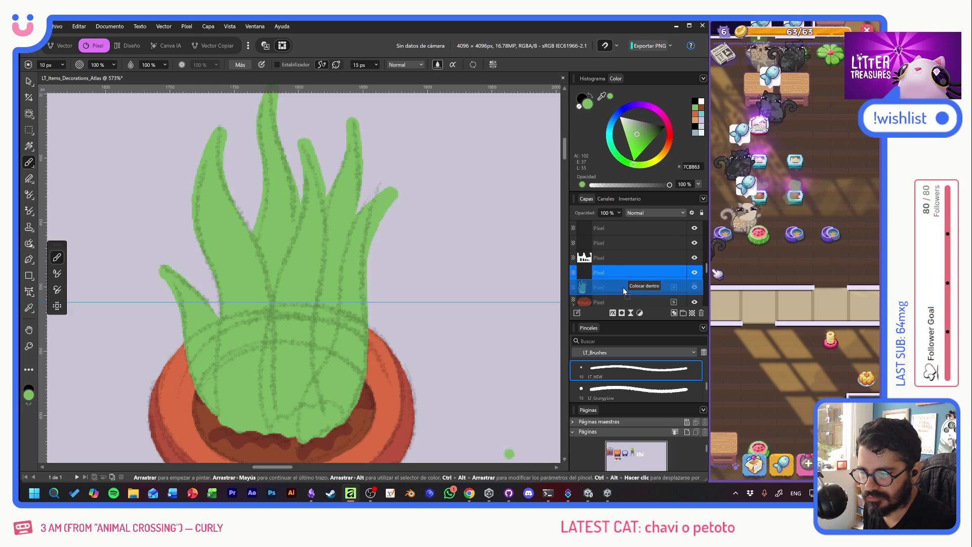
pyautogui.moveTo(385, 375)
pyautogui.mouseDown()
pyautogui.moveTo(358, 245)
pyautogui.moveTo(321, 265)
pyautogui.moveTo(395, 168)
pyautogui.moveTo(527, 189)
pyautogui.moveTo(304, 321)
pyautogui.moveTo(497, 223)
pyautogui.moveTo(484, 188)
pyautogui.mouseUp()
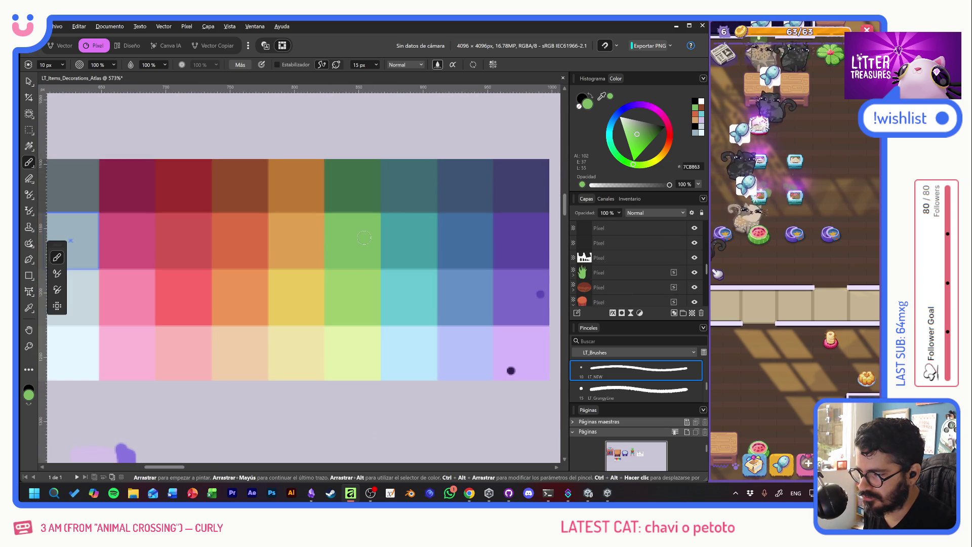
pyautogui.moveTo(445, 202)
pyautogui.mouseDown()
pyautogui.moveTo(384, 215)
pyautogui.moveTo(217, 382)
pyautogui.moveTo(278, 208)
pyautogui.mouseUp()
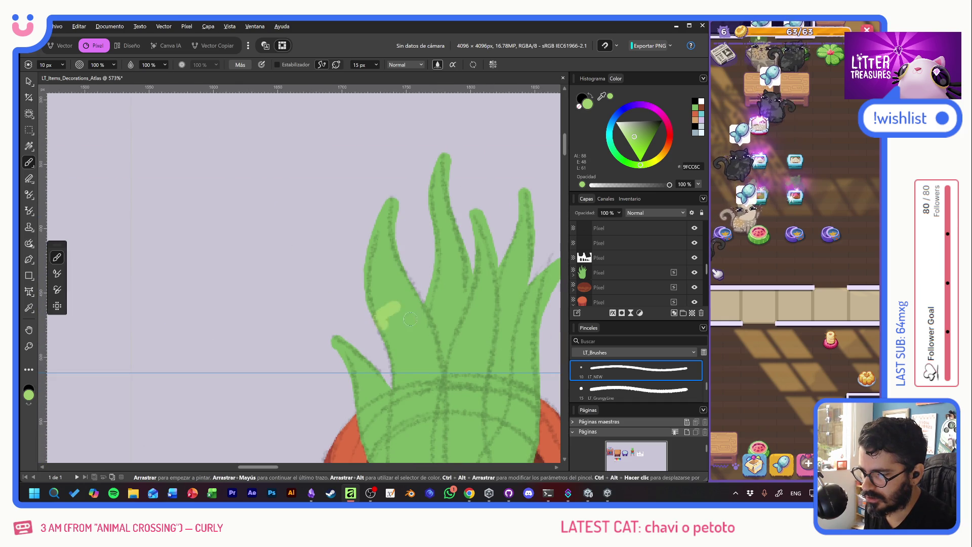
pyautogui.moveTo(418, 333); pyautogui.dragTo(293, 213)
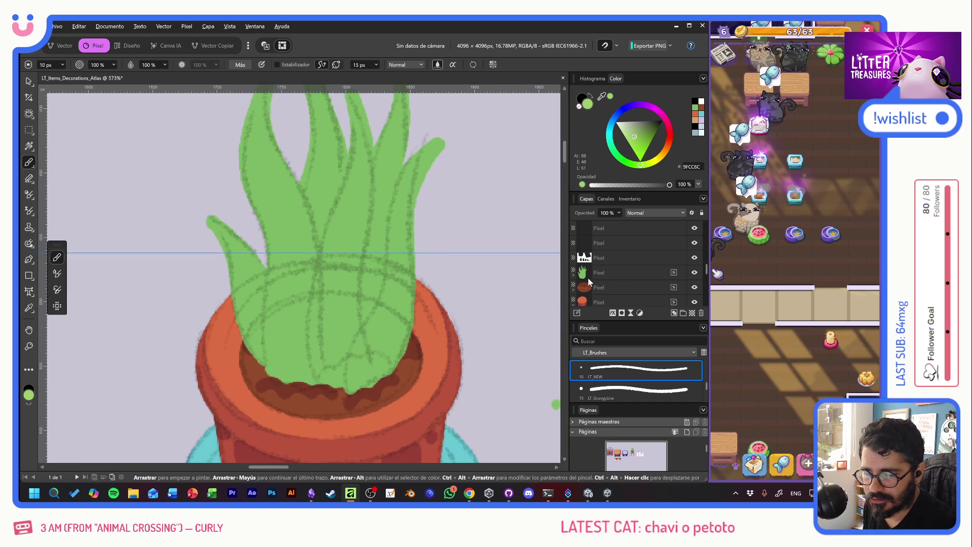
pyautogui.moveTo(417, 235); pyautogui.dragTo(411, 282)
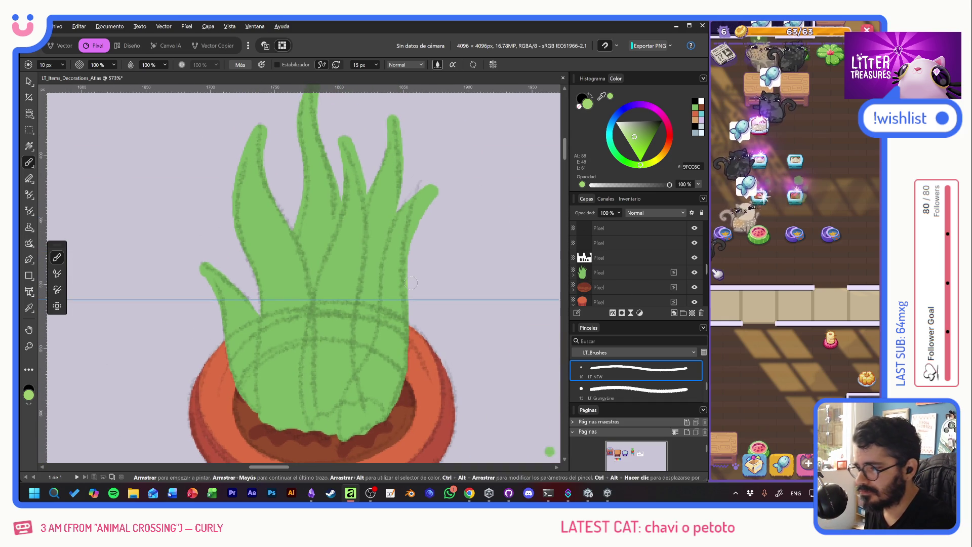
# Step: Paint light green highlight stripes along the left and central leaves
pyautogui.moveTo(259, 127)
pyautogui.mouseDown()
pyautogui.moveTo(241, 166)
pyautogui.moveTo(239, 221)
pyautogui.moveTo(266, 313)
pyautogui.moveTo(261, 395)
pyautogui.moveTo(272, 422)
pyautogui.mouseUp()
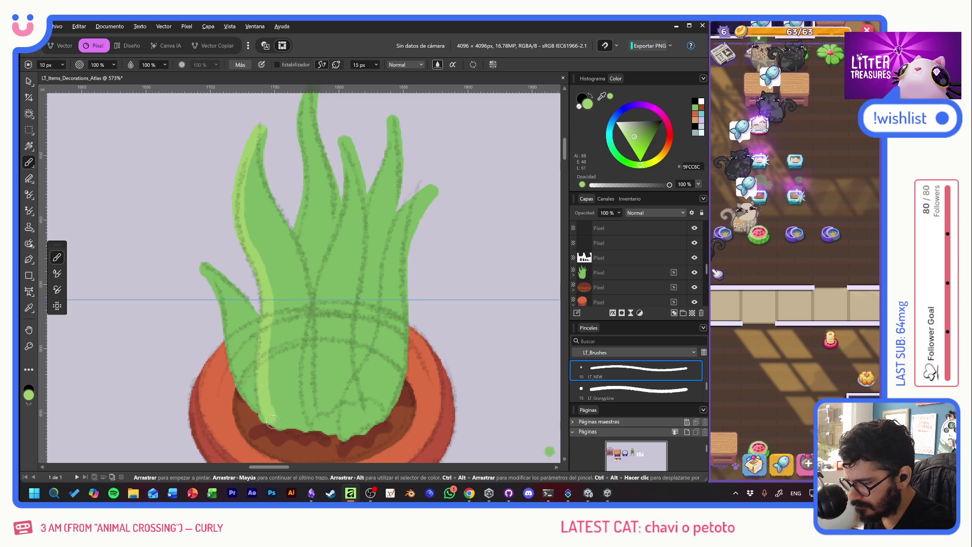
pyautogui.moveTo(263, 125)
pyautogui.mouseDown()
pyautogui.moveTo(259, 170)
pyautogui.moveTo(308, 301)
pyautogui.mouseUp()
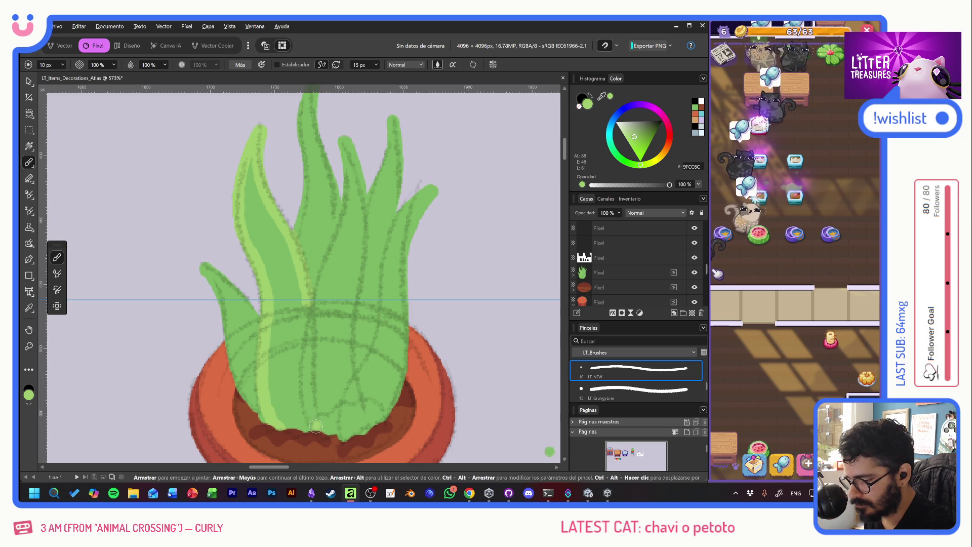
pyautogui.moveTo(316, 426)
pyautogui.mouseDown()
pyautogui.moveTo(309, 325)
pyautogui.moveTo(347, 220)
pyautogui.moveTo(345, 154)
pyautogui.moveTo(361, 192)
pyautogui.moveTo(361, 246)
pyautogui.moveTo(347, 361)
pyautogui.moveTo(364, 422)
pyautogui.mouseUp()
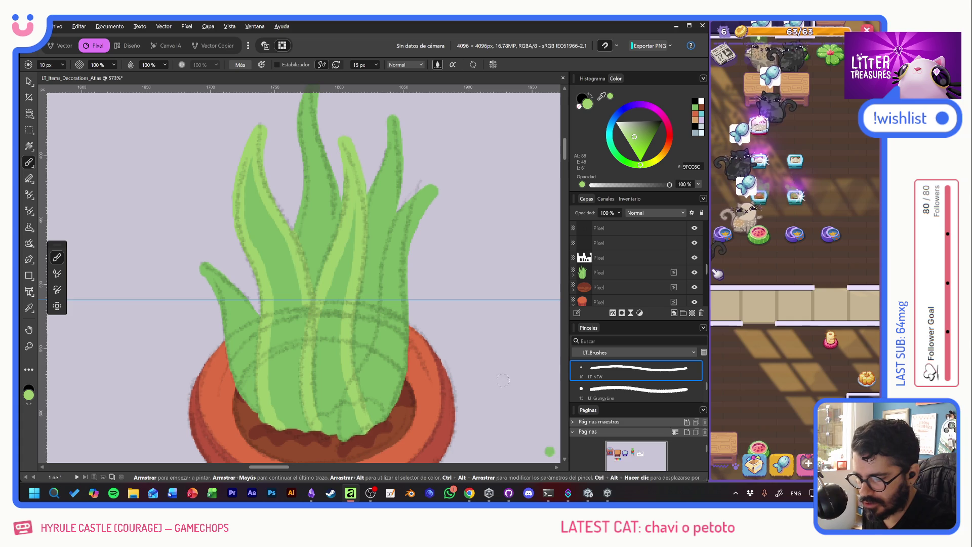
# Step: Expand the plant group in Layers and select its inner layer for painting
pyautogui.scroll(-3, 439, 306)
pyautogui.hscroll(2, 430, 284)
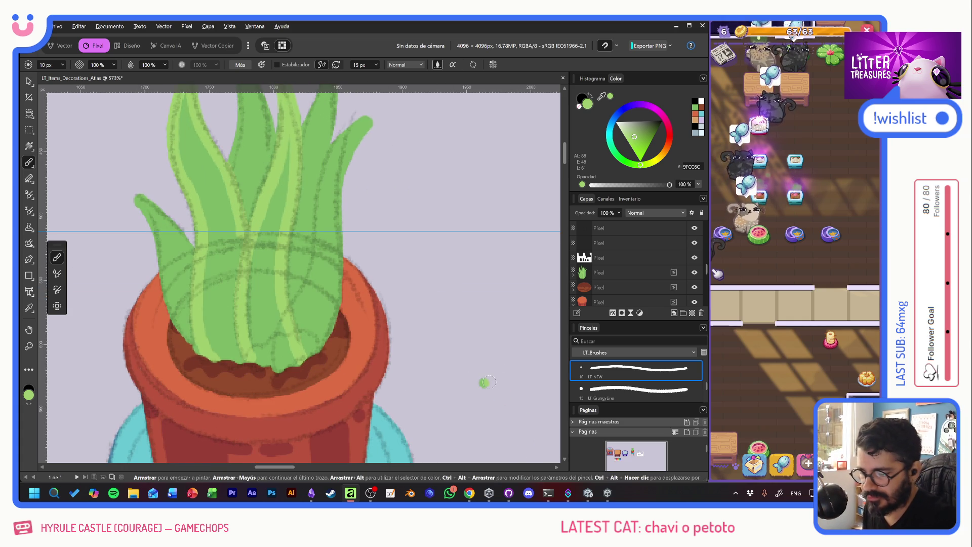
pyautogui.press('e')
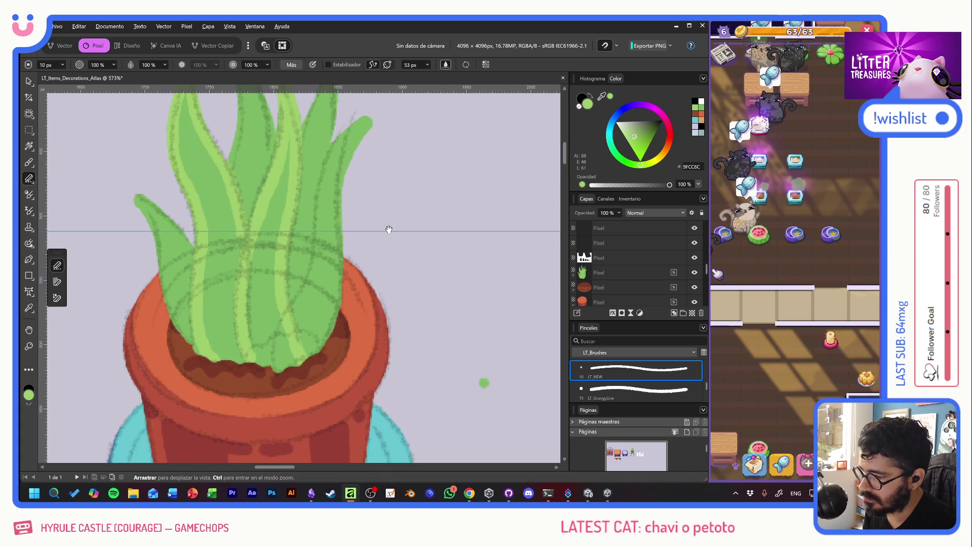
pyautogui.moveTo(387, 226); pyautogui.dragTo(417, 278)
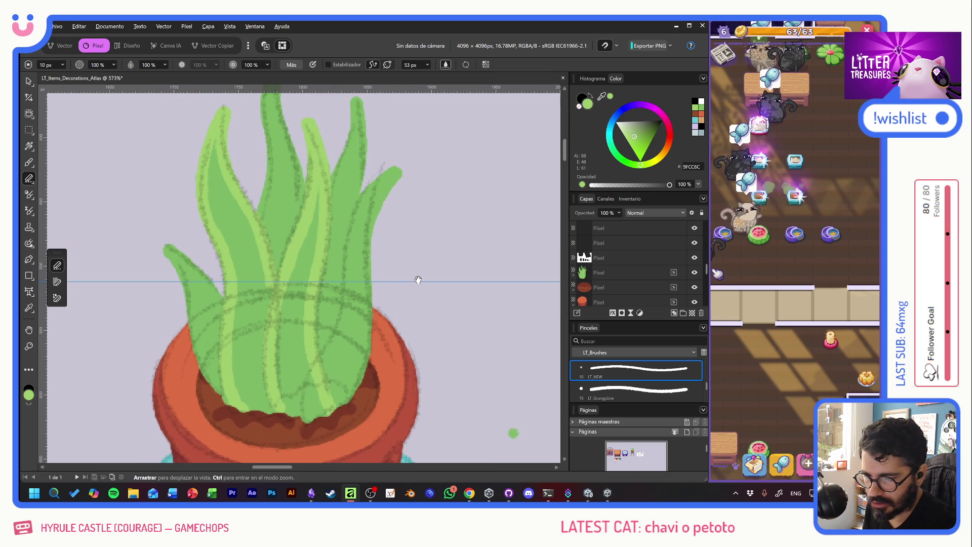
pyautogui.click(574, 277)
pyautogui.click(636, 293)
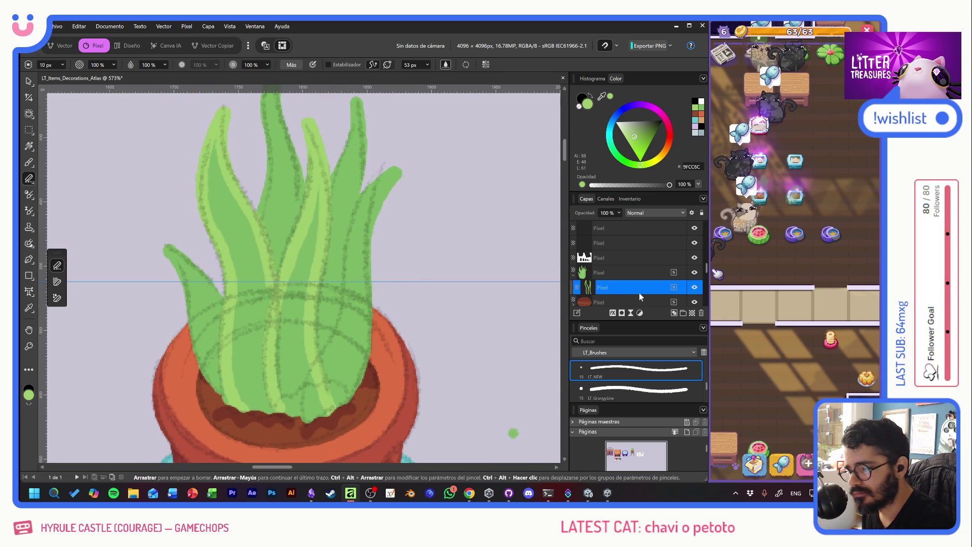
pyautogui.press('b')
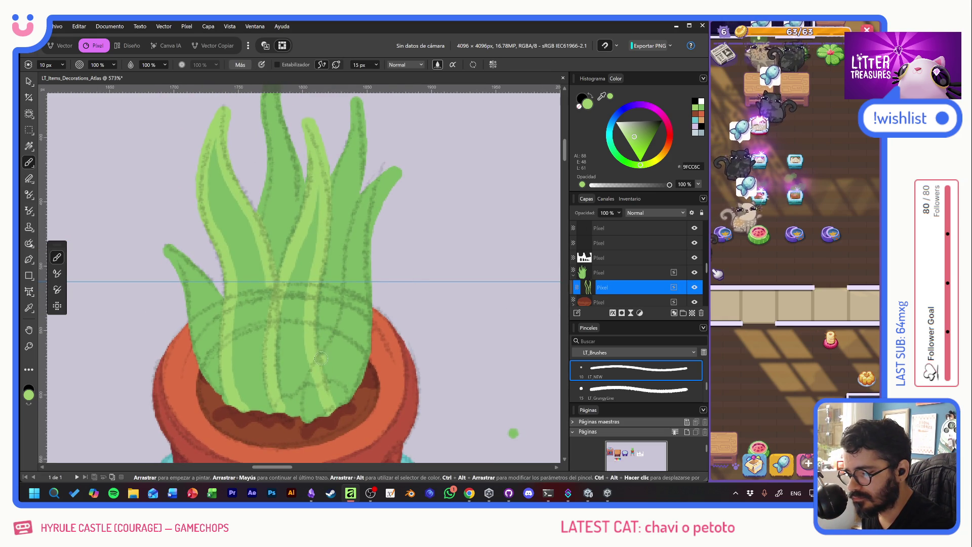
# Step: Add light green stripes and a spot to the leaves, then hide the sketch layer
pyautogui.moveTo(321, 358)
pyautogui.mouseDown()
pyautogui.moveTo(337, 332)
pyautogui.moveTo(358, 213)
pyautogui.moveTo(394, 173)
pyautogui.moveTo(369, 221)
pyautogui.moveTo(363, 362)
pyautogui.moveTo(346, 401)
pyautogui.mouseUp()
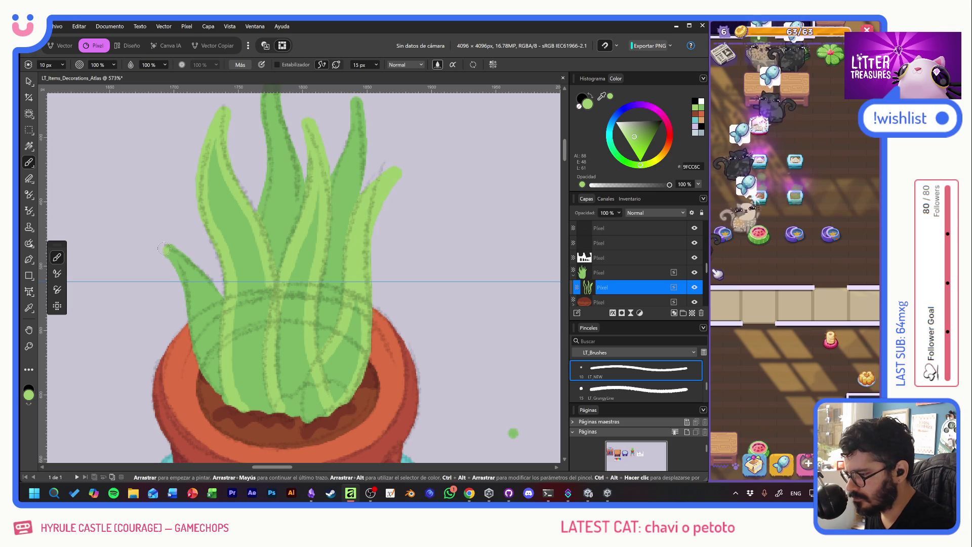
pyautogui.moveTo(164, 248); pyautogui.dragTo(182, 277)
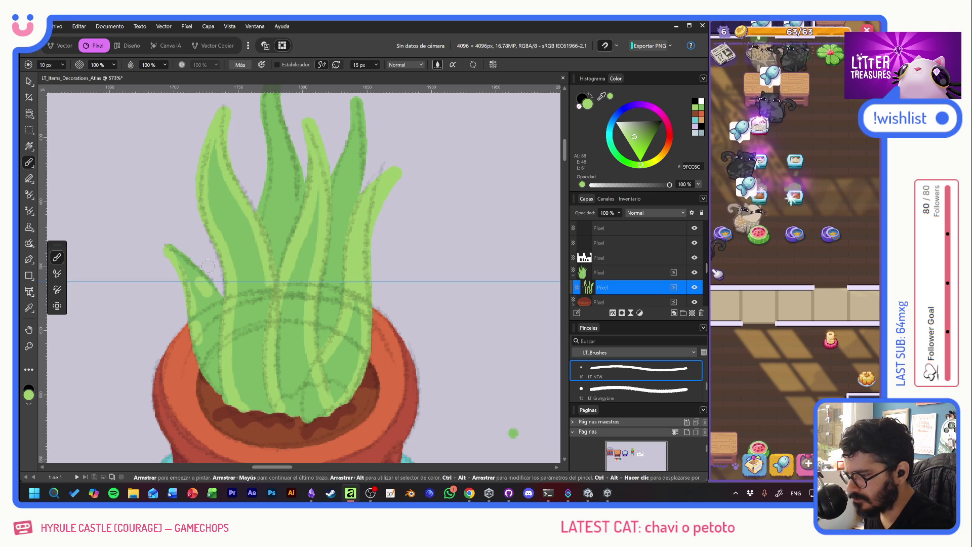
pyautogui.click(221, 209)
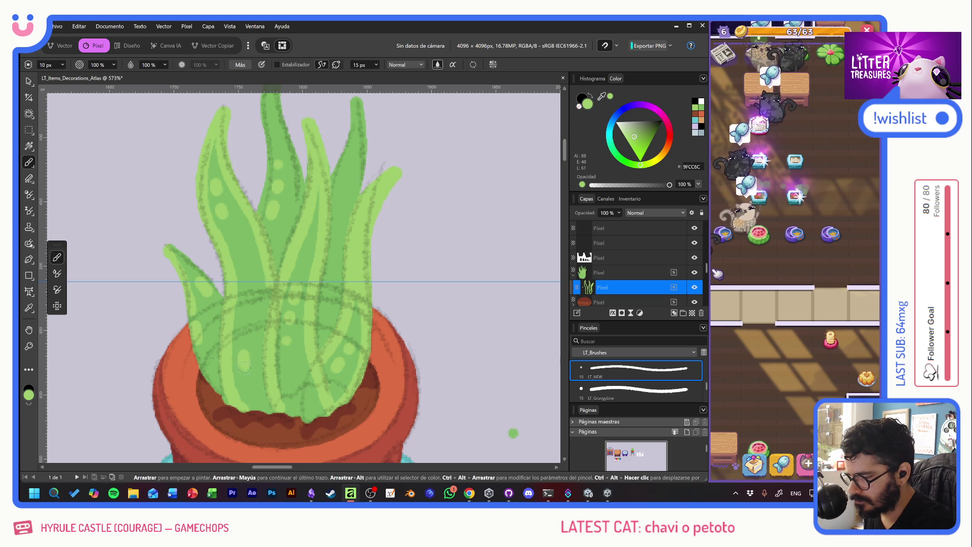
pyautogui.click(695, 243)
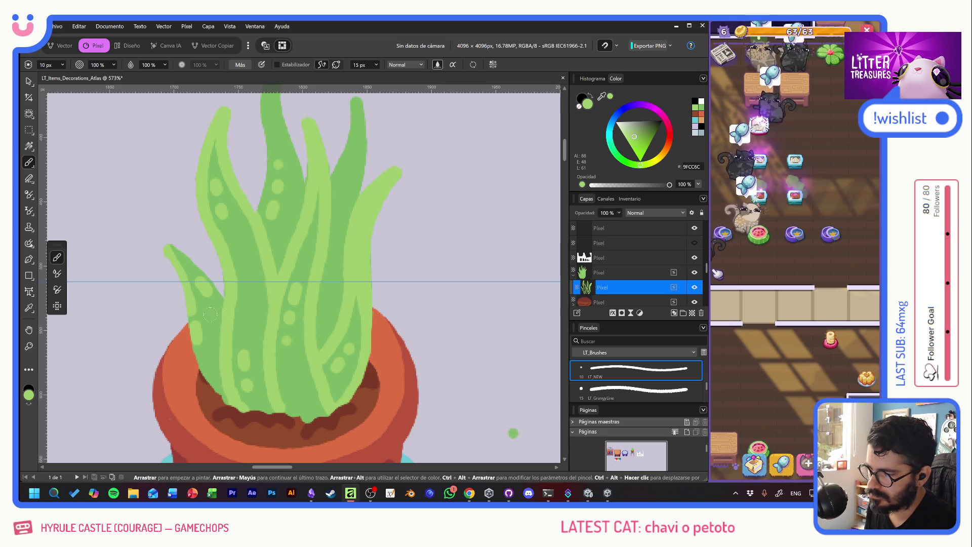
# Step: Add a new pixel layer and pick lavender from the swatches
pyautogui.click(693, 313)
pyautogui.moveTo(239, 363)
pyautogui.mouseDown()
pyautogui.moveTo(405, 192)
pyautogui.moveTo(309, 250)
pyautogui.moveTo(319, 347)
pyautogui.moveTo(315, 213)
pyautogui.moveTo(490, 200)
pyautogui.moveTo(370, 252)
pyautogui.moveTo(456, 152)
pyautogui.mouseUp()
pyautogui.keyDown('alt'); pyautogui.click(206, 286); pyautogui.keyUp('alt')
pyautogui.moveTo(206, 286)
pyautogui.mouseDown()
pyautogui.moveTo(152, 354)
pyautogui.moveTo(209, 319)
pyautogui.moveTo(233, 326)
pyautogui.moveTo(382, 223)
pyautogui.moveTo(328, 310)
pyautogui.moveTo(311, 415)
pyautogui.mouseUp()
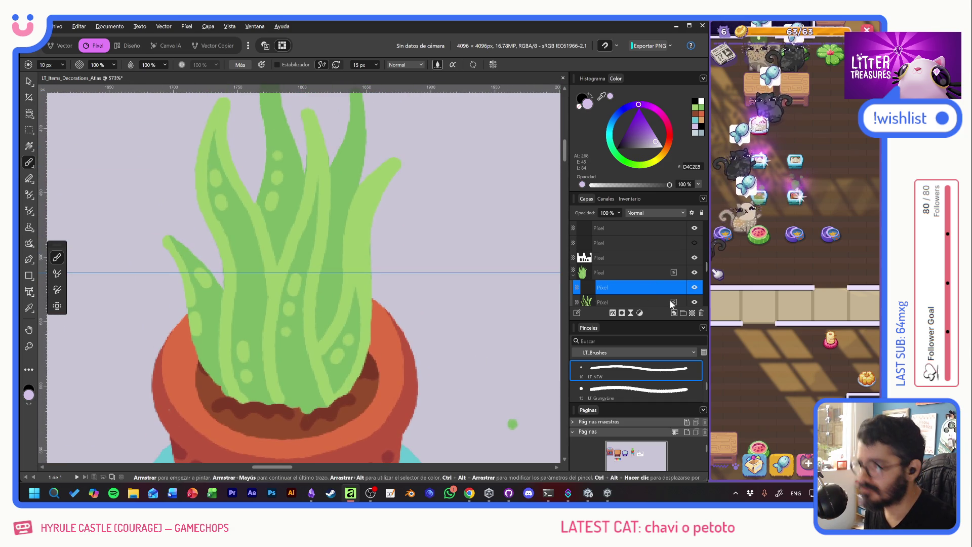
# Step: Set the new layer's blend mode to Multiply after undoing a test lavender stroke
pyautogui.moveTo(314, 186); pyautogui.dragTo(309, 321)
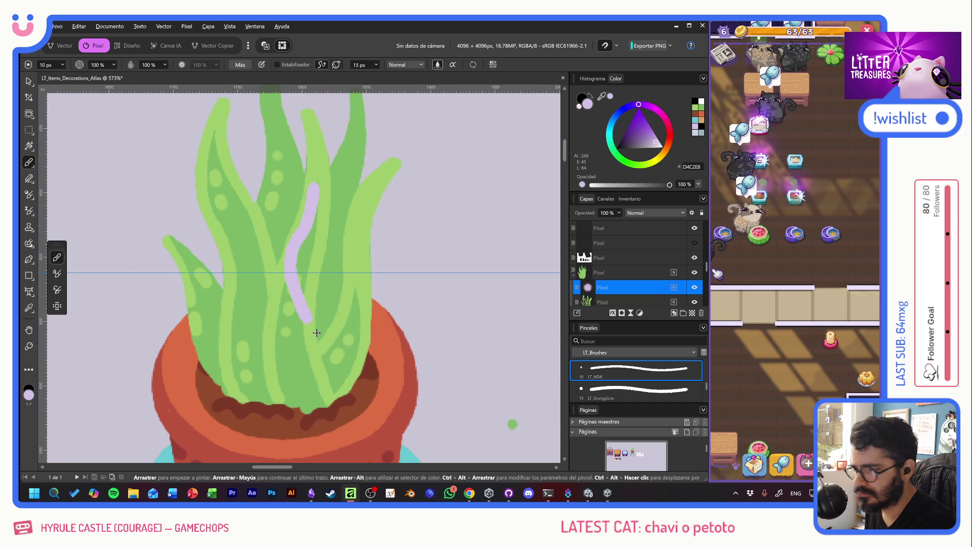
pyautogui.hotkey('ctrl', 'z')
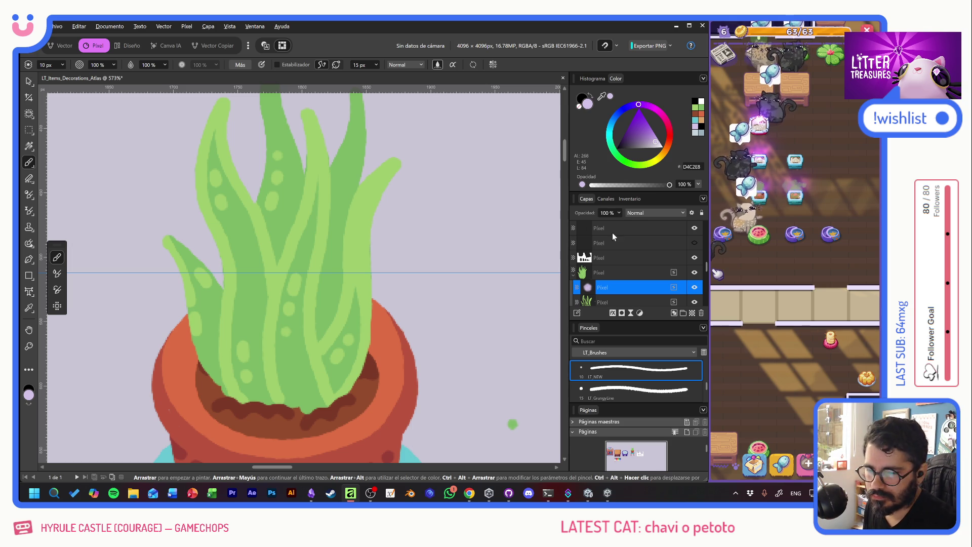
pyautogui.click(637, 214)
pyautogui.click(649, 254)
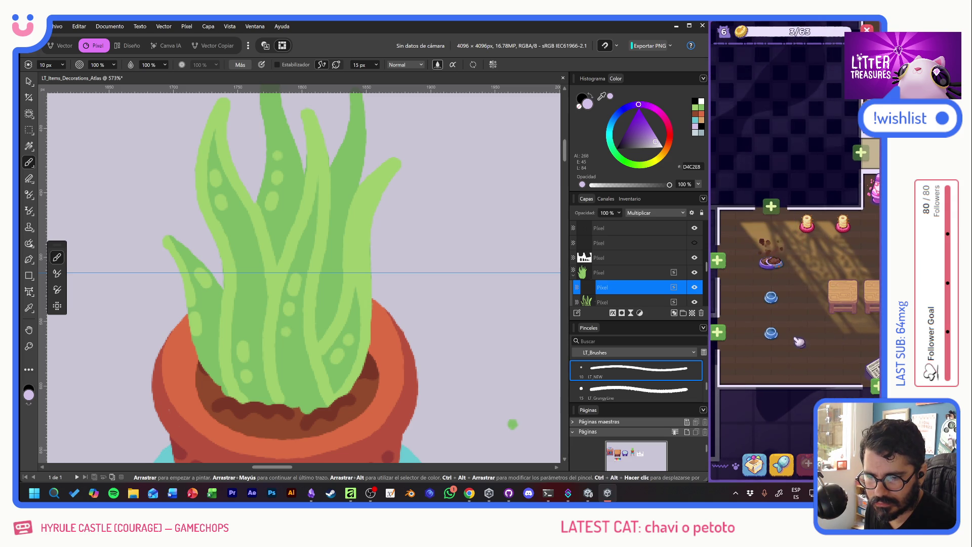
# Step: Place the Ceramic Watermelon from the inventory and unlock the dark room
pyautogui.click(754, 462)
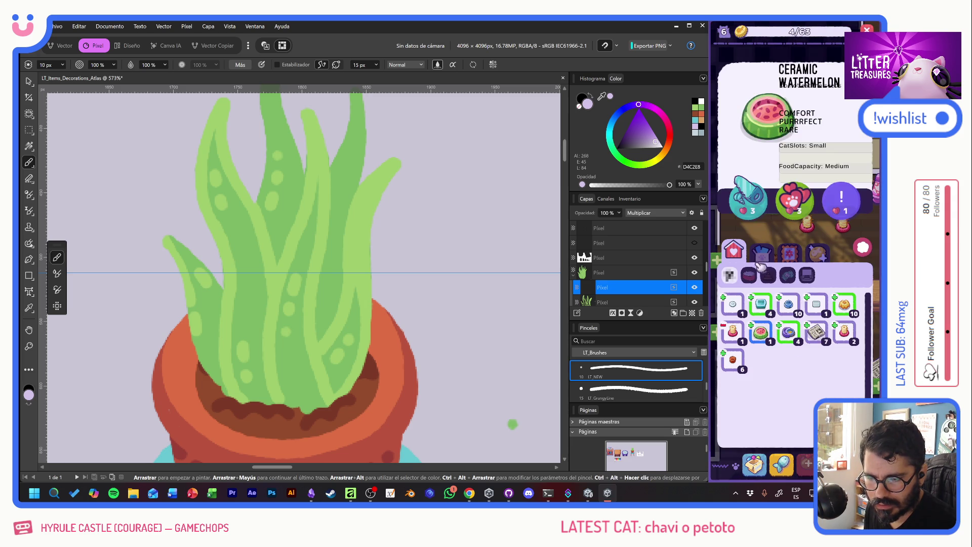
pyautogui.click(757, 339)
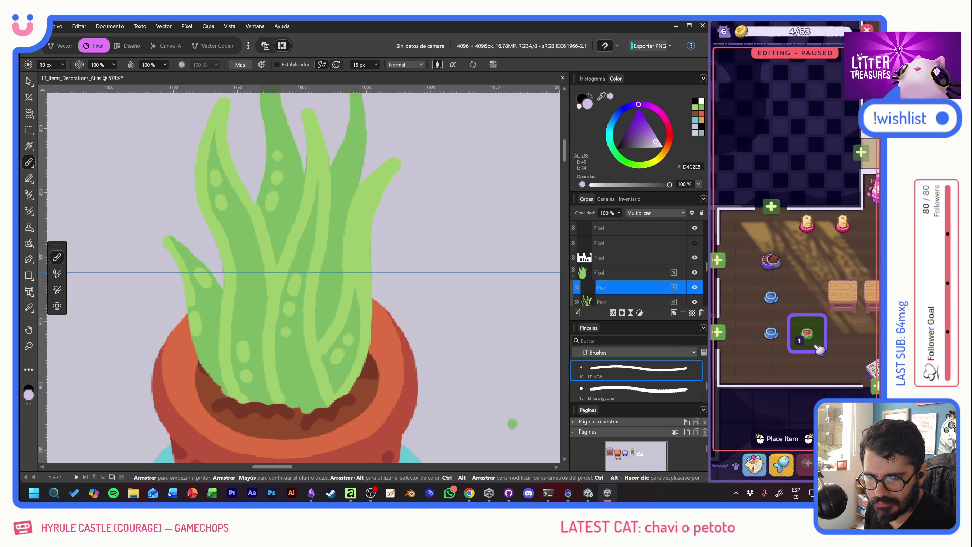
pyautogui.click(818, 349)
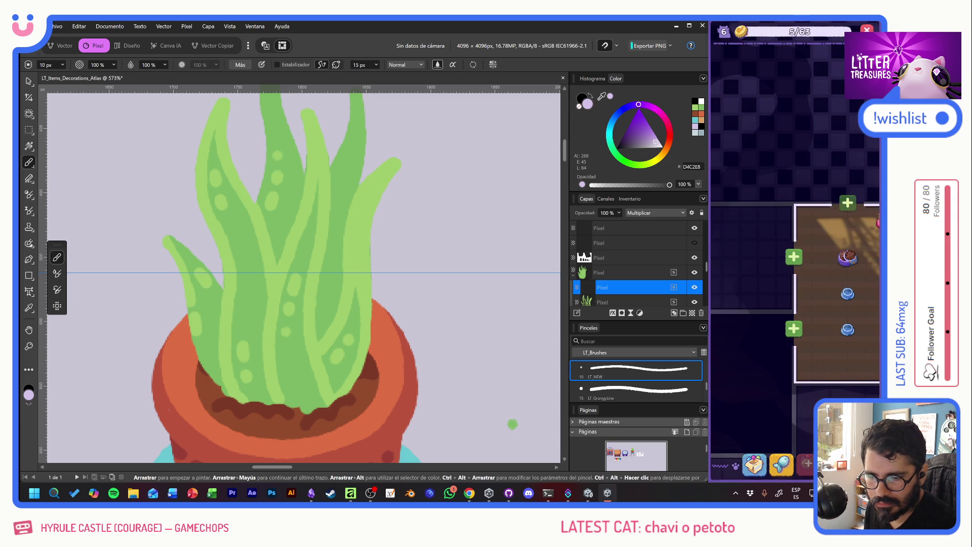
pyautogui.scroll(-5, 790, 314)
pyautogui.scroll(5, 785, 338)
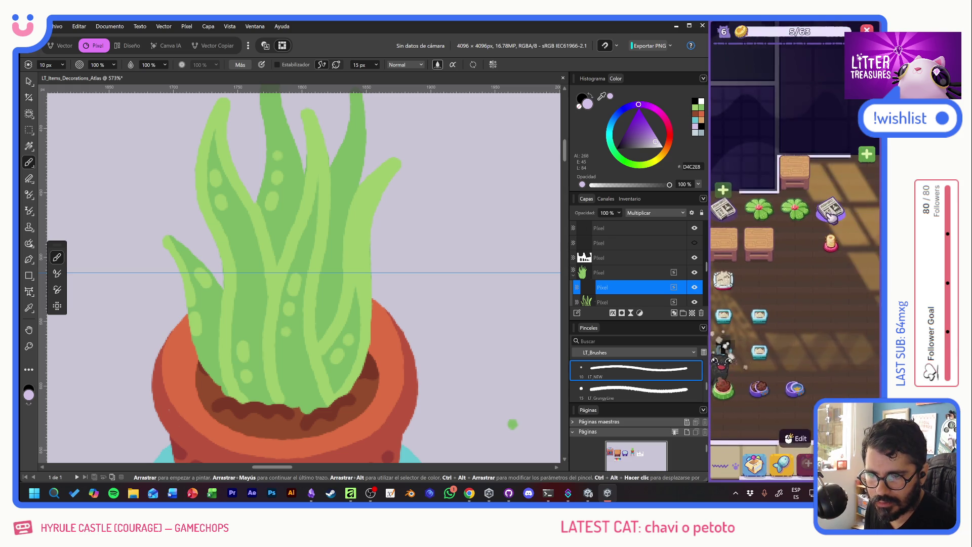
pyautogui.click(787, 328)
pyautogui.click(817, 309)
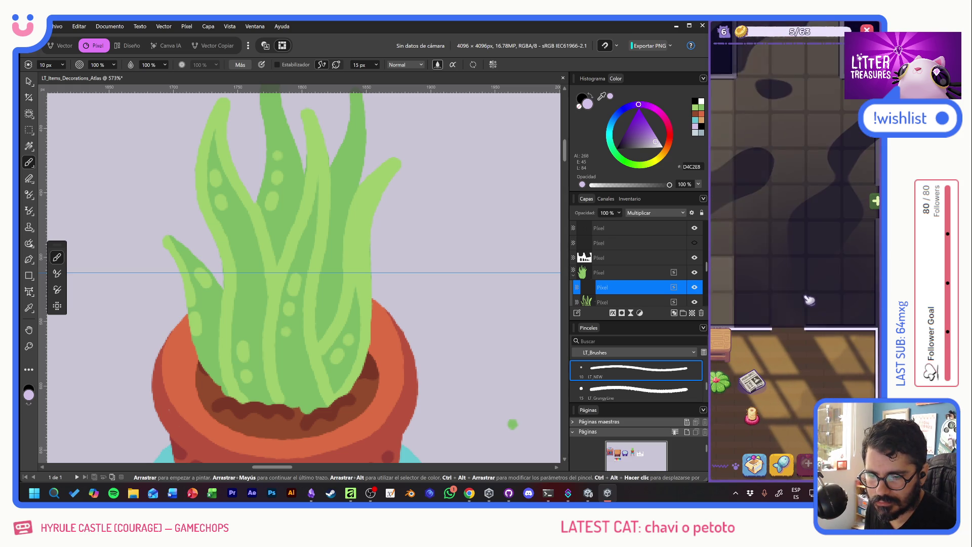
# Step: Move the Ceramic Watermelon onto the new tile and place the bowl on the green tile
pyautogui.click(755, 462)
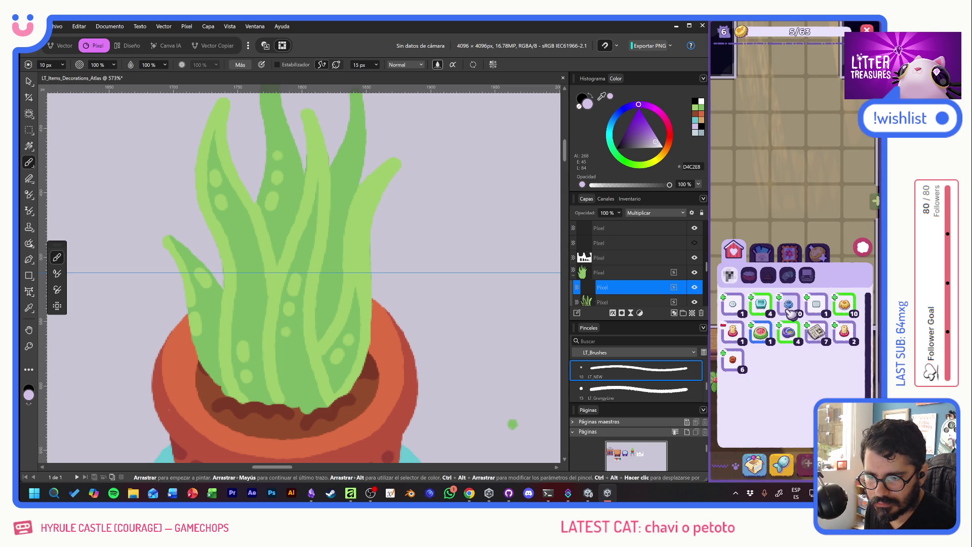
pyautogui.click(780, 300)
pyautogui.click(787, 235)
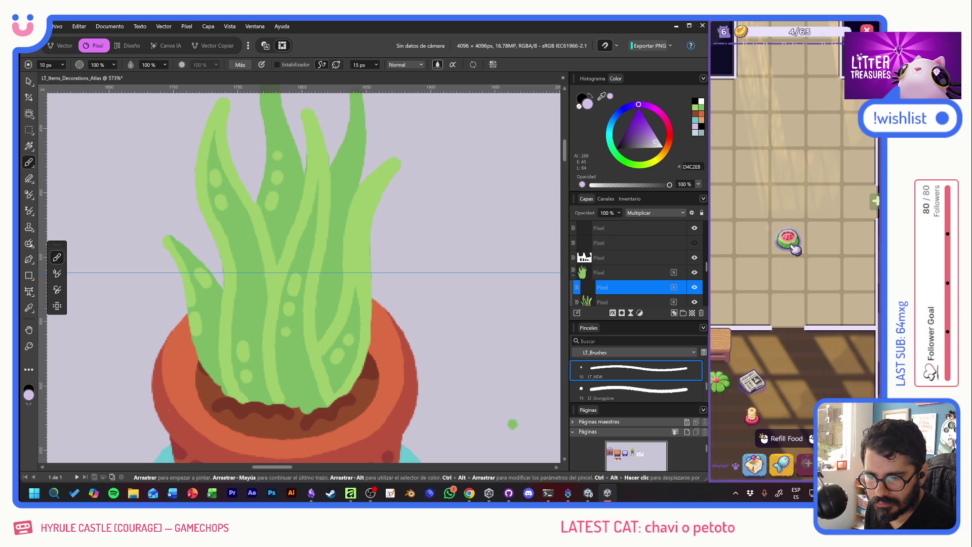
pyautogui.moveTo(794, 246)
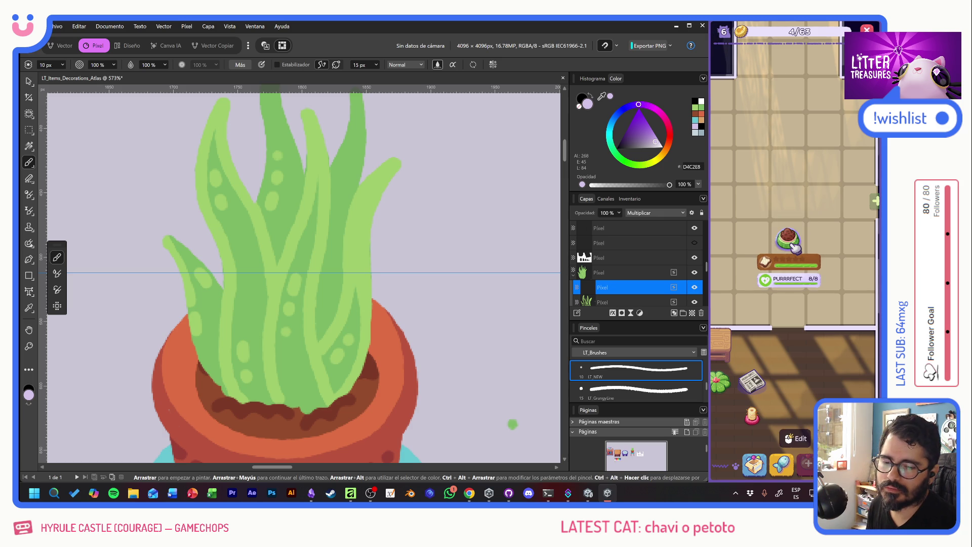
pyautogui.click(797, 240)
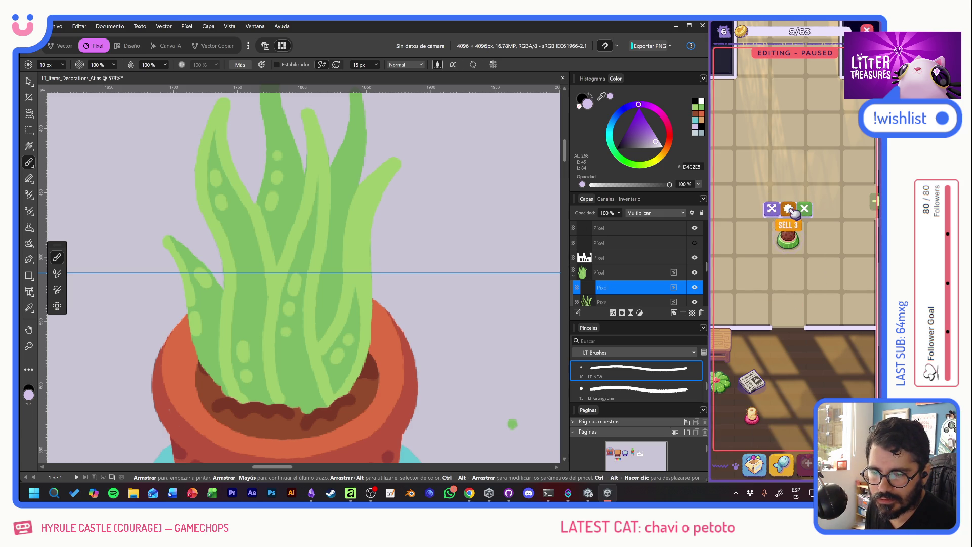
pyautogui.click(804, 208)
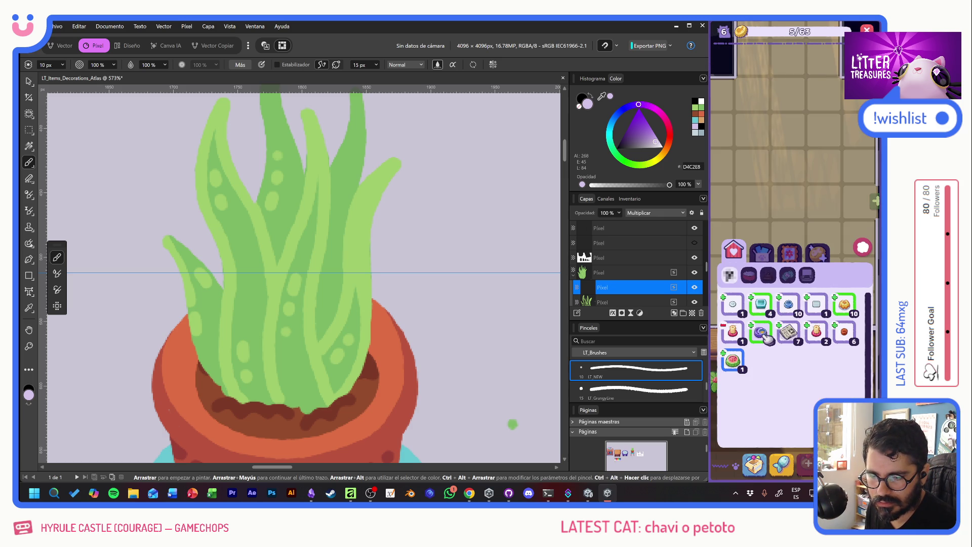
pyautogui.click(733, 360)
pyautogui.click(789, 239)
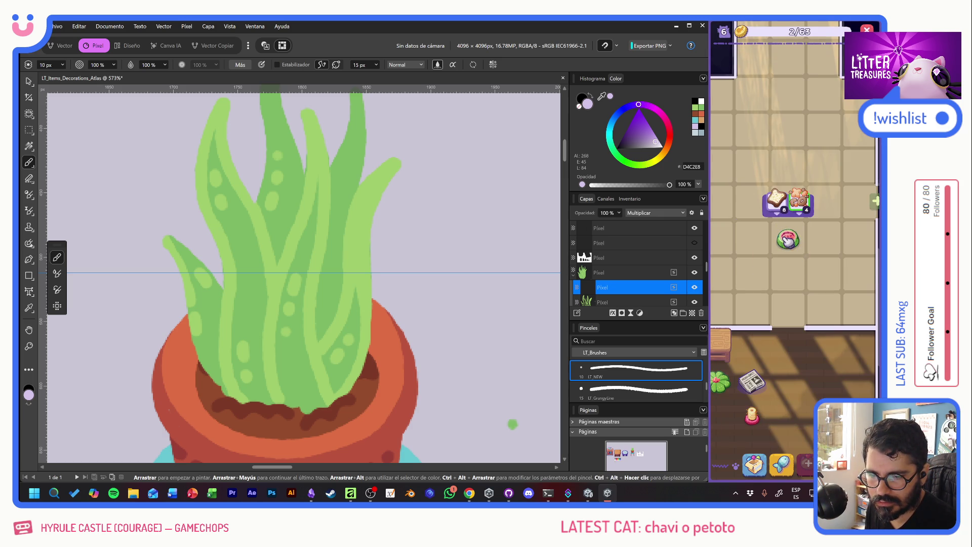
pyautogui.click(752, 448)
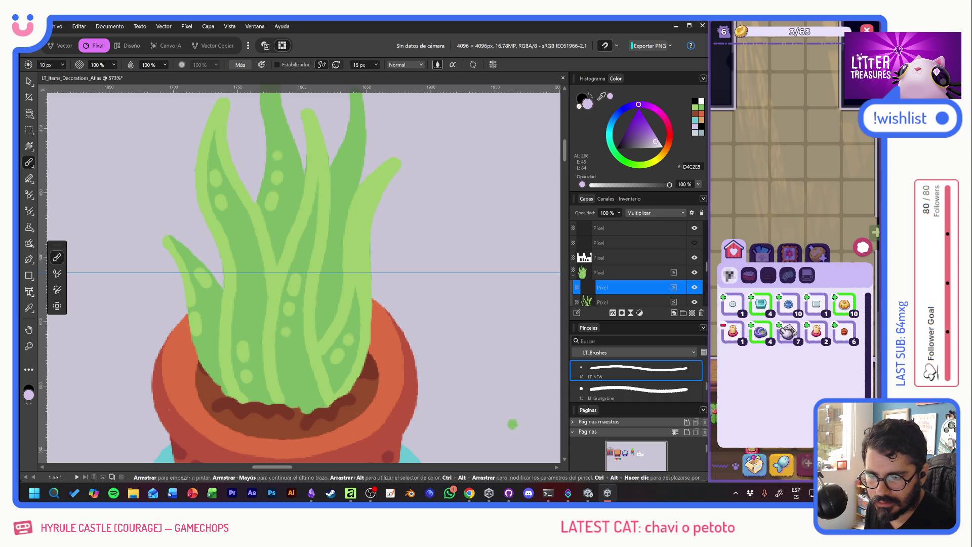
pyautogui.click(762, 303)
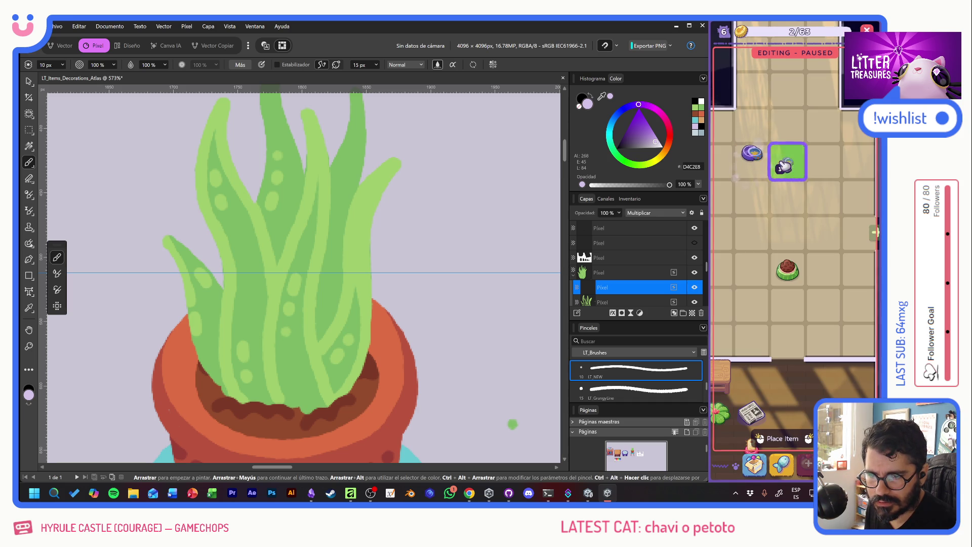
pyautogui.click(785, 163)
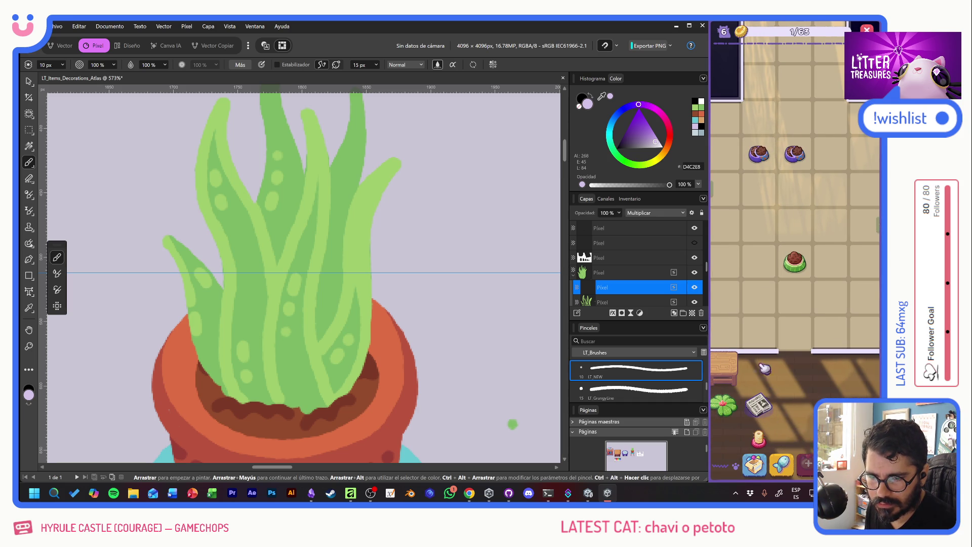
# Step: Scoop two glowing litter boxes and collect their treasures
pyautogui.scroll(-5, 790, 264)
pyautogui.scroll(-3, 805, 279)
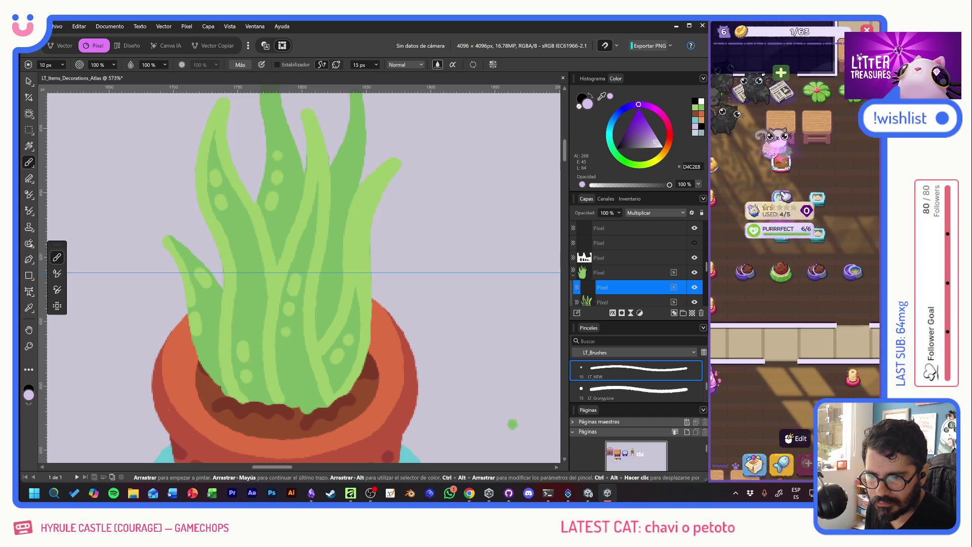
pyautogui.click(782, 196)
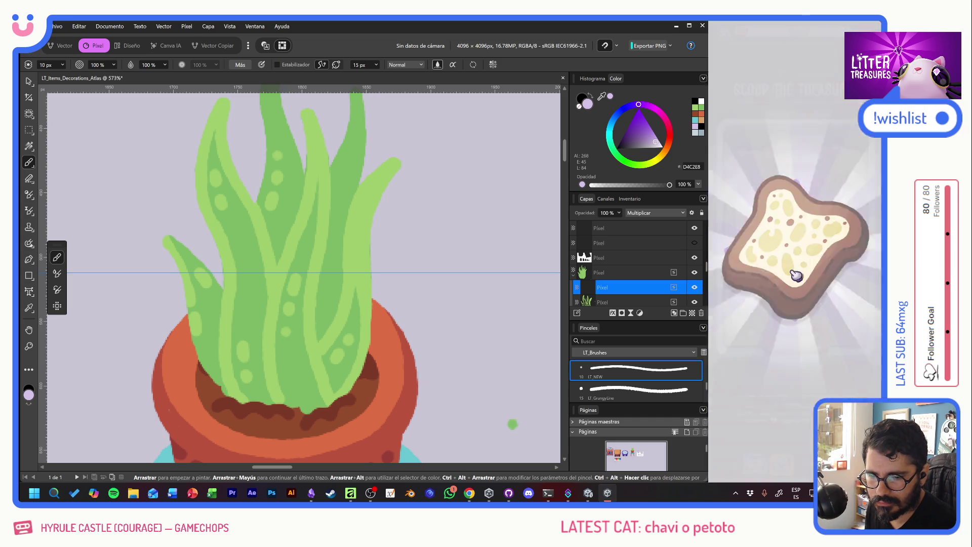
pyautogui.click(797, 275)
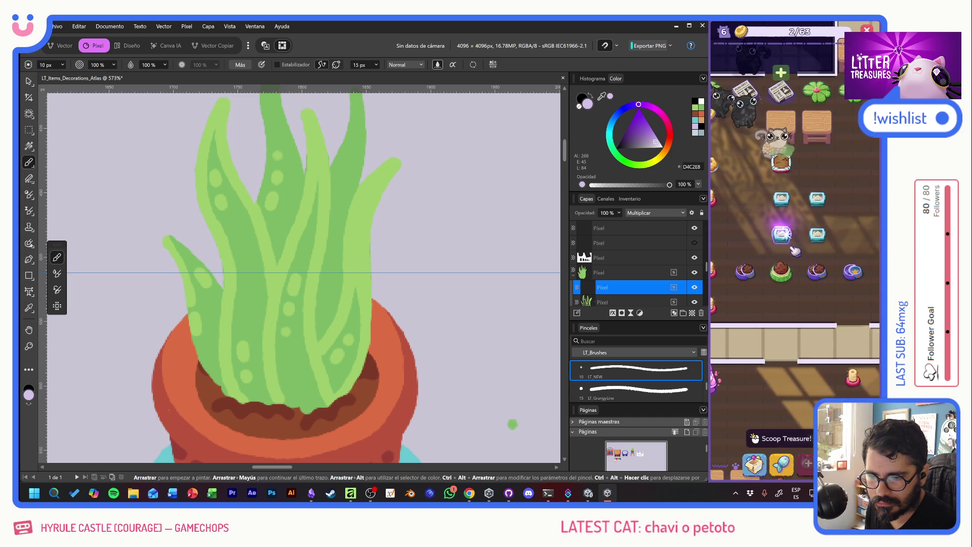
pyautogui.click(794, 248)
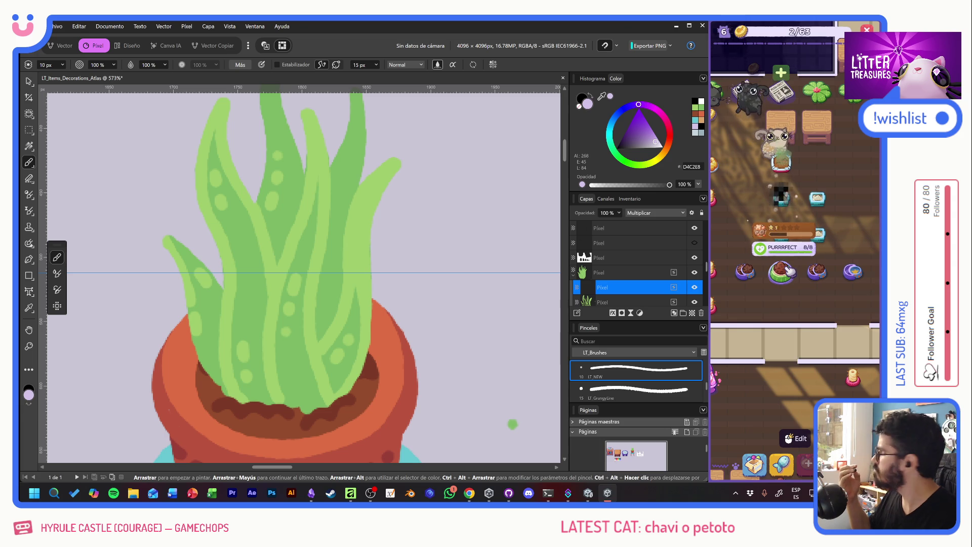
pyautogui.click(791, 171)
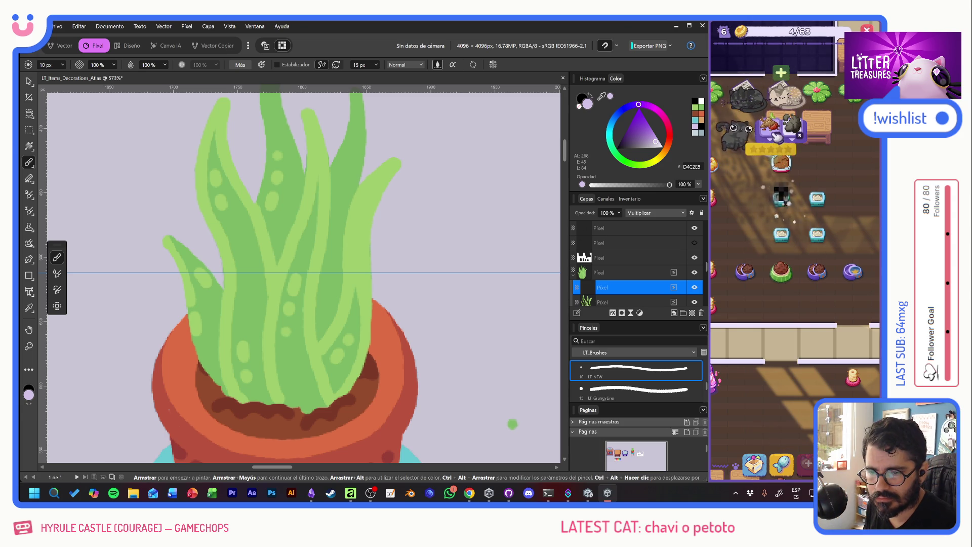
pyautogui.scroll(5, 786, 253)
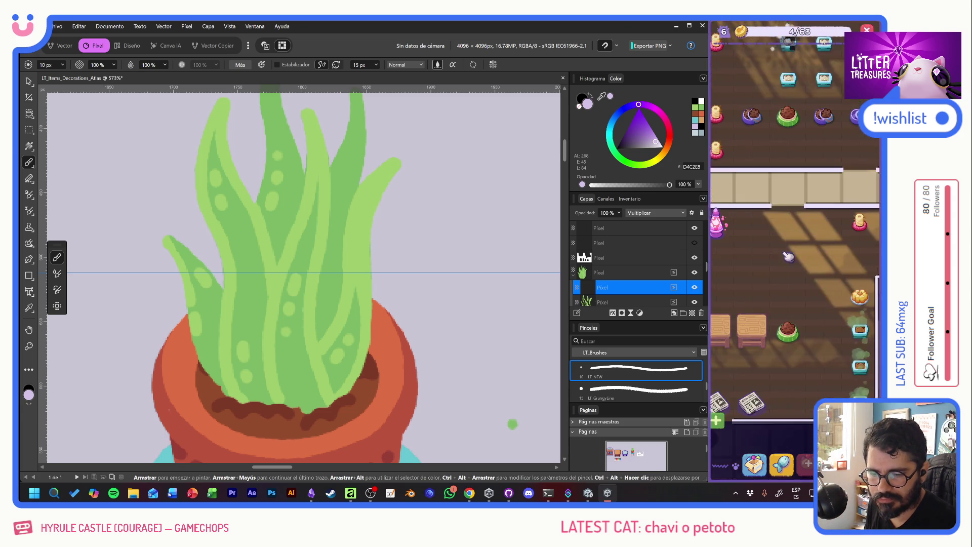
pyautogui.scroll(5, 810, 283)
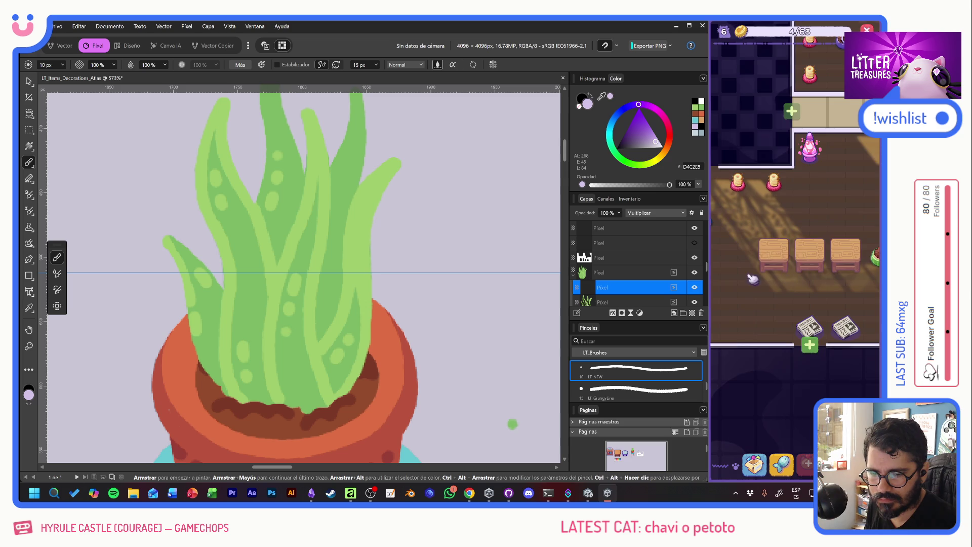
# Step: Clean a litter box and finish another treasure-scooping round
pyautogui.click(803, 345)
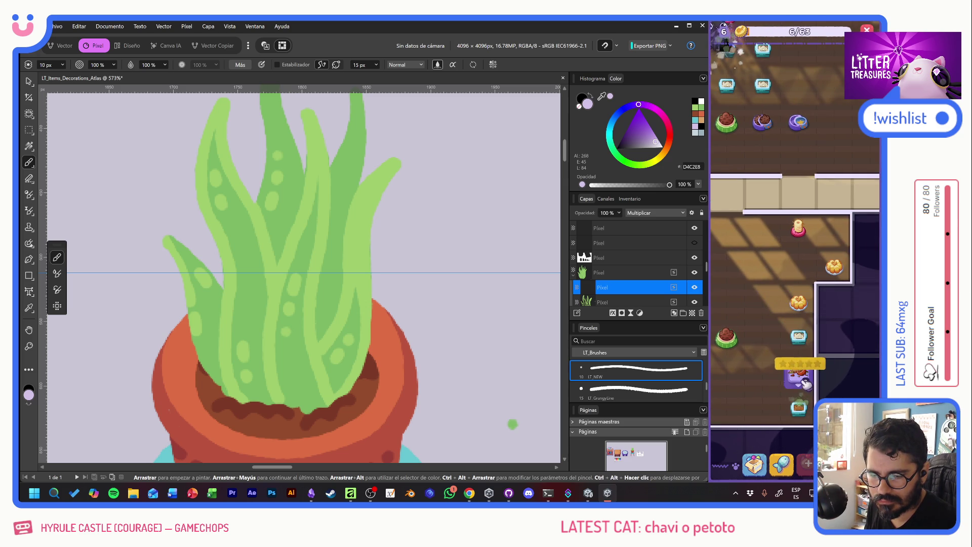
pyautogui.scroll(3, 786, 286)
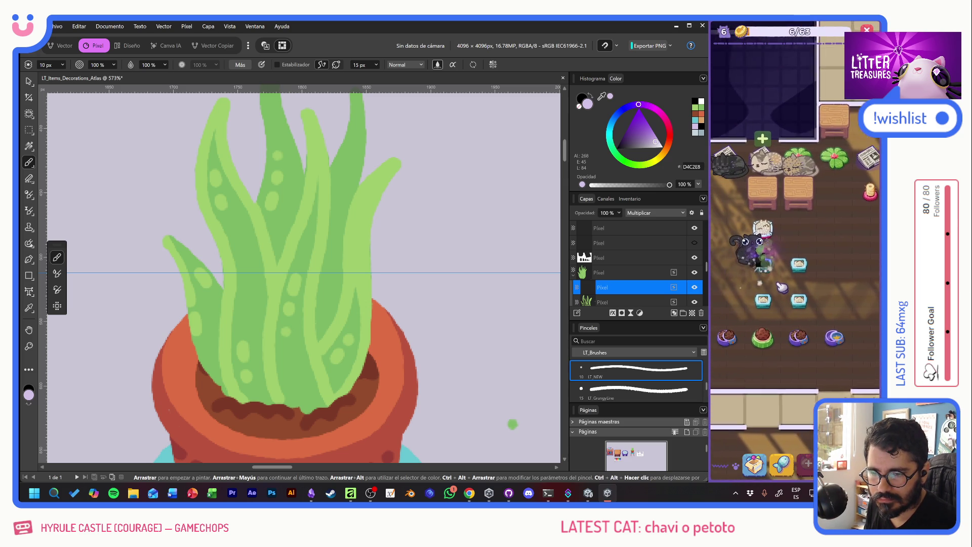
pyautogui.click(793, 309)
pyautogui.moveTo(744, 304); pyautogui.dragTo(794, 210)
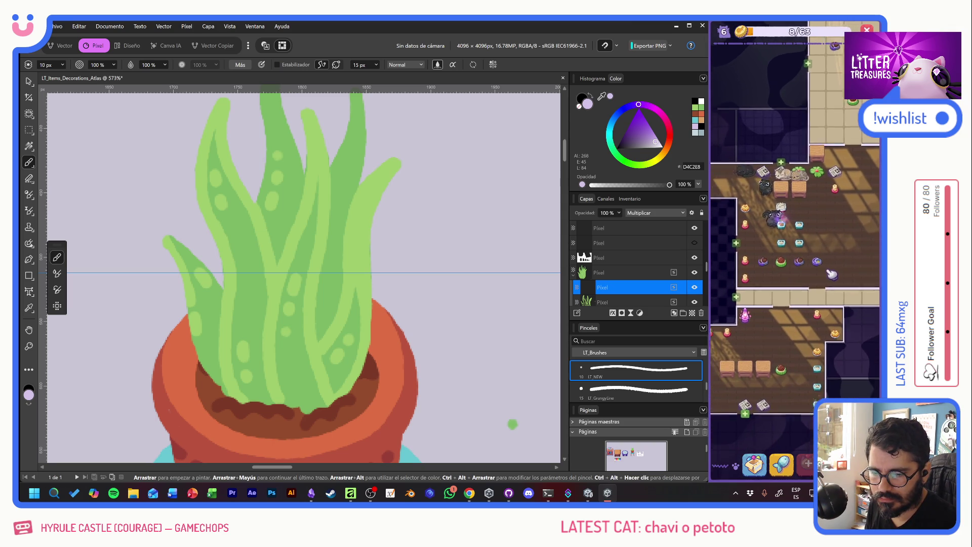
pyautogui.hotkey('alt', 'shift')
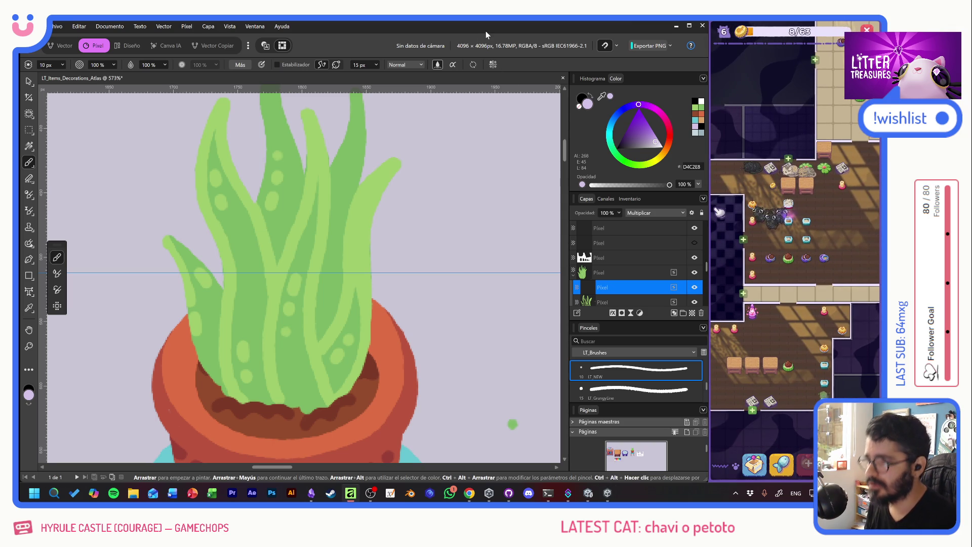
# Step: Select the parent leaf layer and paint dark green shading strokes down the left and centre leaves
pyautogui.keyDown('shift'); pyautogui.click(620, 277); pyautogui.keyUp('shift')
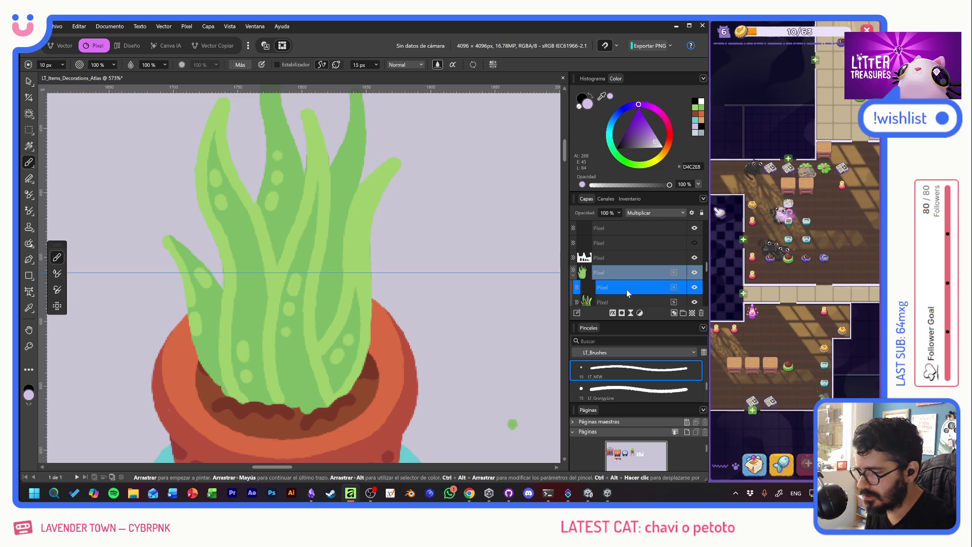
pyautogui.moveTo(236, 219); pyautogui.dragTo(277, 384)
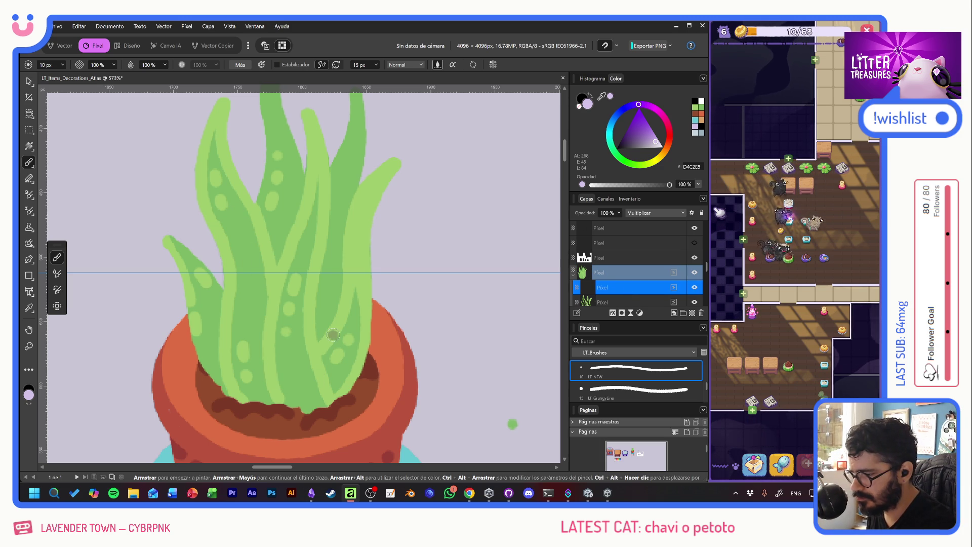
pyautogui.moveTo(170, 267)
pyautogui.mouseDown()
pyautogui.moveTo(189, 294)
pyautogui.moveTo(196, 265)
pyautogui.mouseUp()
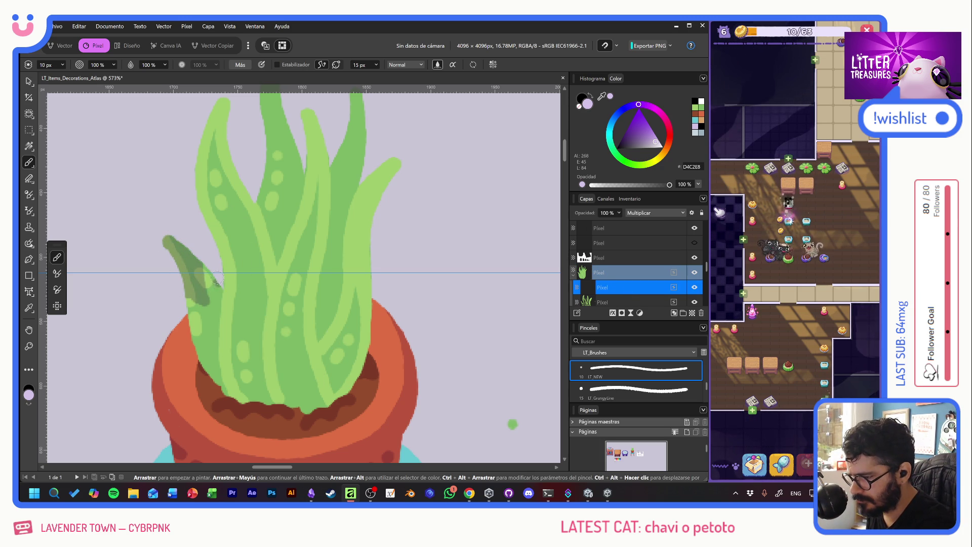
pyautogui.moveTo(214, 301)
pyautogui.mouseDown()
pyautogui.moveTo(211, 357)
pyautogui.moveTo(228, 402)
pyautogui.moveTo(205, 354)
pyautogui.moveTo(210, 269)
pyautogui.moveTo(208, 372)
pyautogui.moveTo(187, 299)
pyautogui.mouseUp()
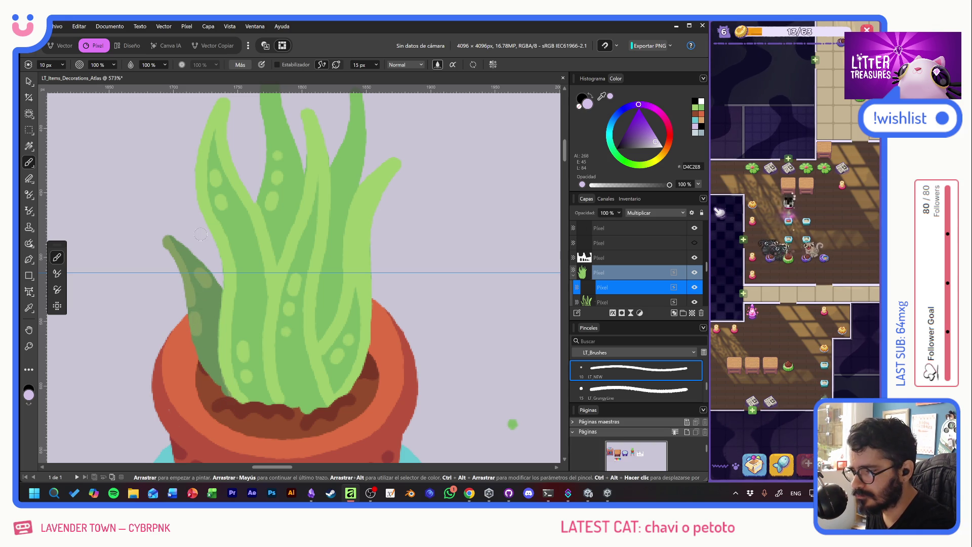
pyautogui.moveTo(255, 189)
pyautogui.mouseDown()
pyautogui.moveTo(279, 251)
pyautogui.moveTo(297, 146)
pyautogui.mouseUp()
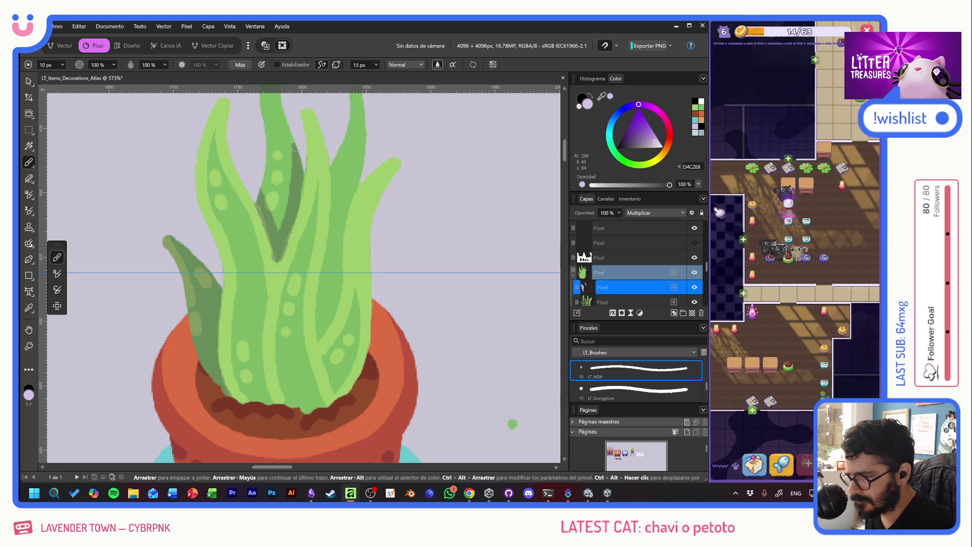
# Step: Erase excess shading on the centre and right leaves, adding one stroke to the centre-right leaf
pyautogui.press('e')
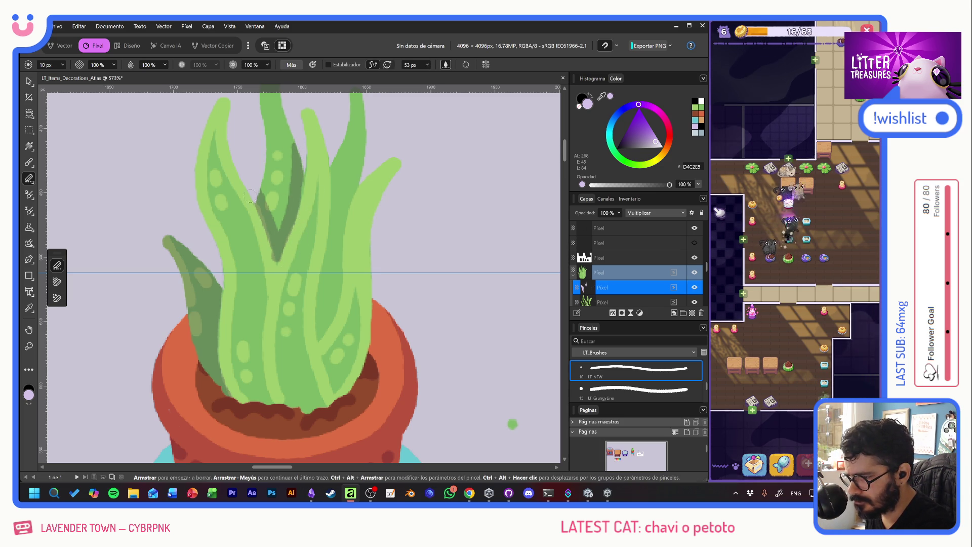
pyautogui.moveTo(249, 197); pyautogui.dragTo(269, 264)
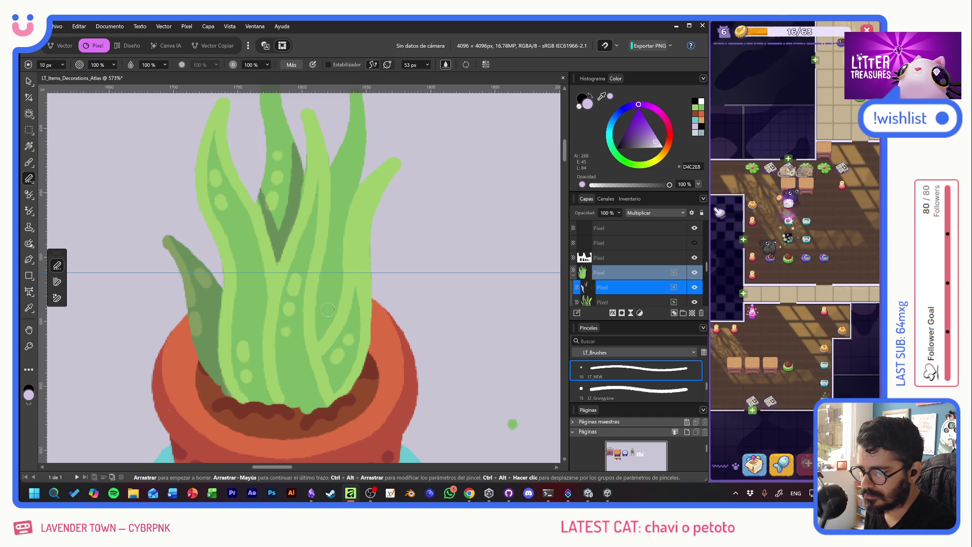
pyautogui.press('b')
pyautogui.moveTo(334, 168)
pyautogui.mouseDown()
pyautogui.moveTo(320, 316)
pyautogui.moveTo(363, 177)
pyautogui.mouseUp()
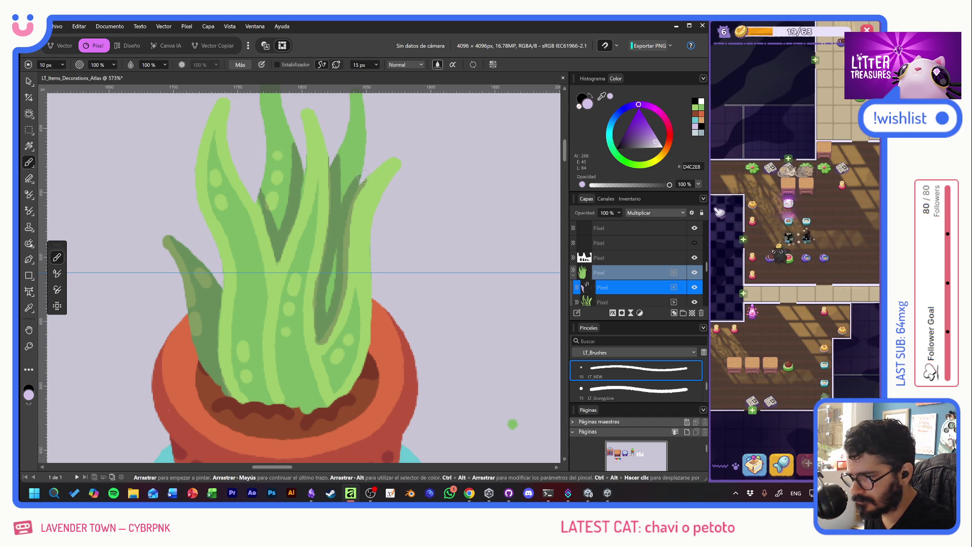
pyautogui.press('e')
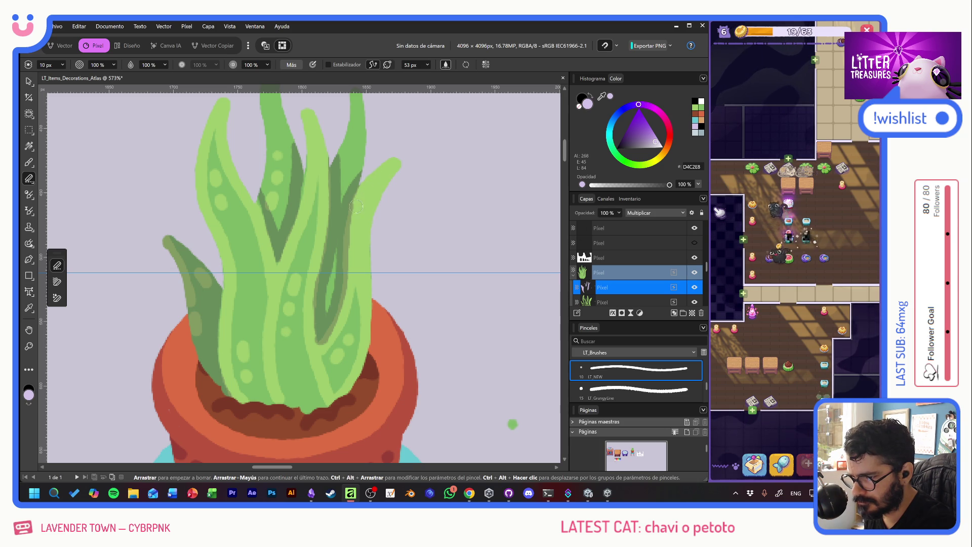
pyautogui.moveTo(349, 218)
pyautogui.mouseDown()
pyautogui.moveTo(347, 288)
pyautogui.moveTo(322, 347)
pyautogui.mouseUp()
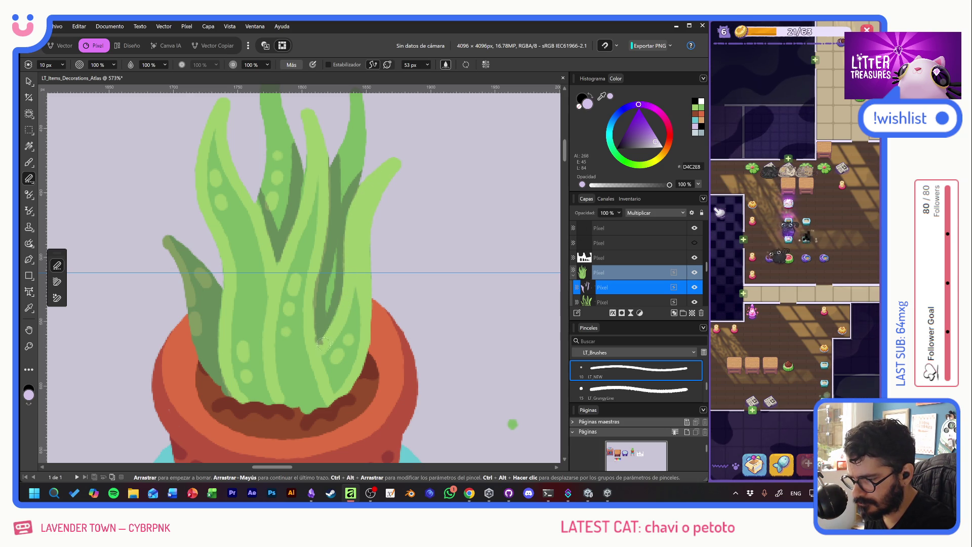
pyautogui.click(319, 186)
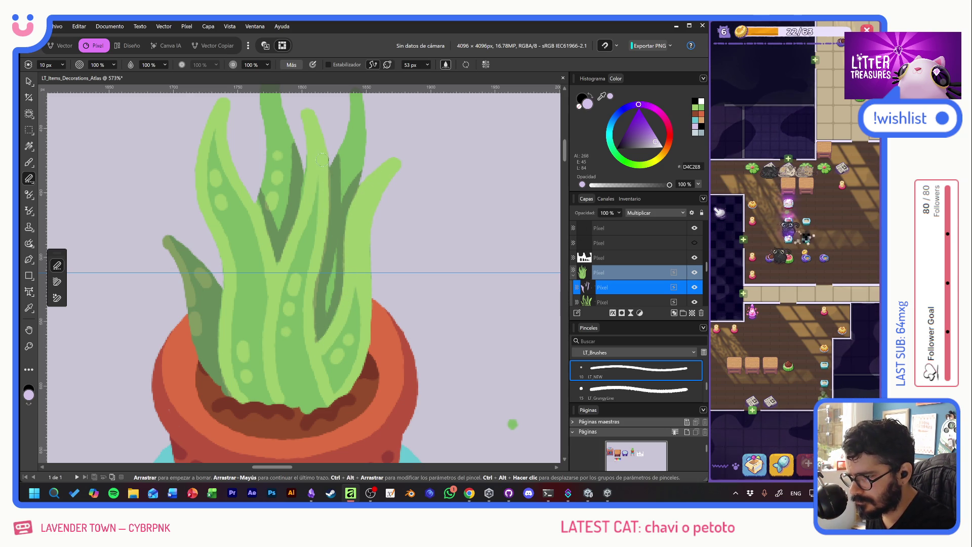
pyautogui.moveTo(322, 160); pyautogui.dragTo(327, 205)
pyautogui.hotkey('ctrl', 'z')
pyautogui.moveTo(324, 161); pyautogui.dragTo(317, 261)
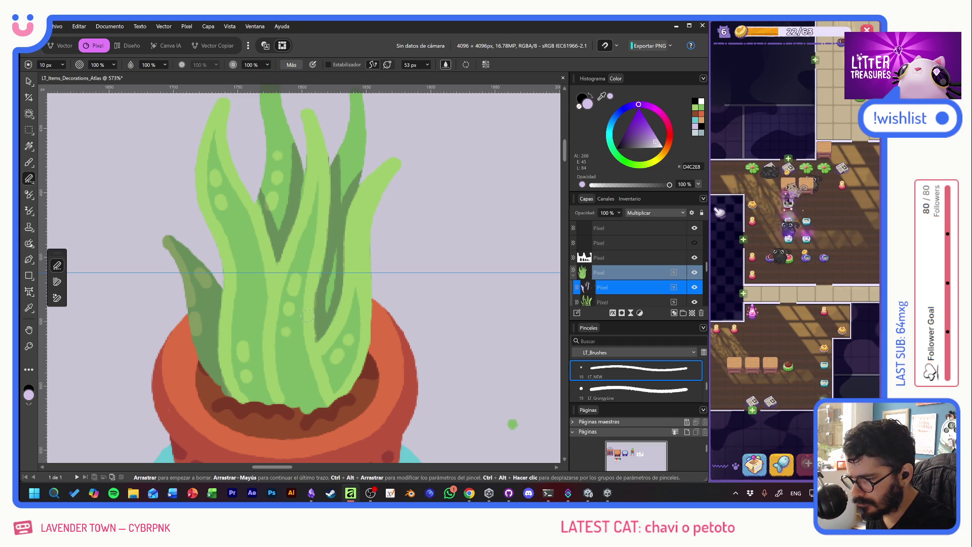
# Step: Paint dark green strokes up the middle leaf and along the right-hand leaf to its tip
pyautogui.press('b')
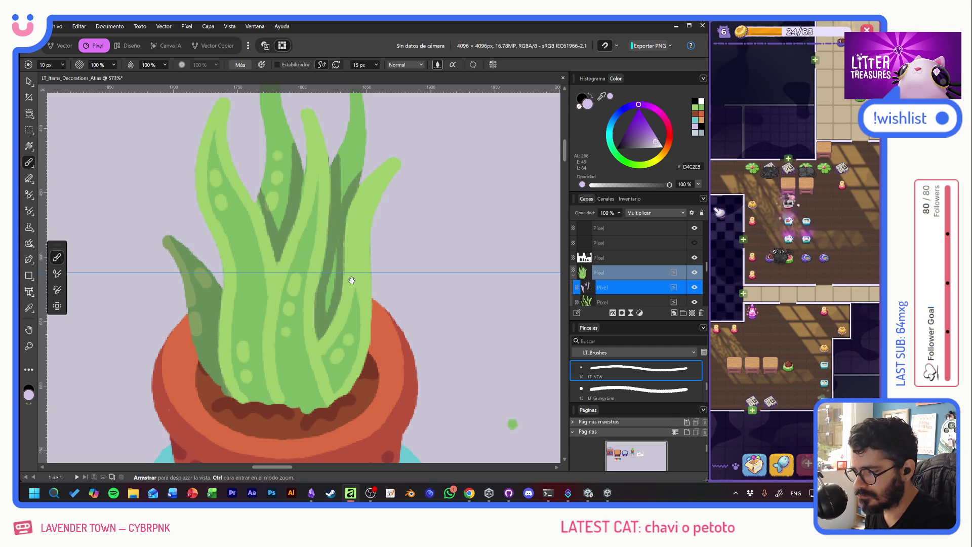
pyautogui.scroll(3, 348, 278)
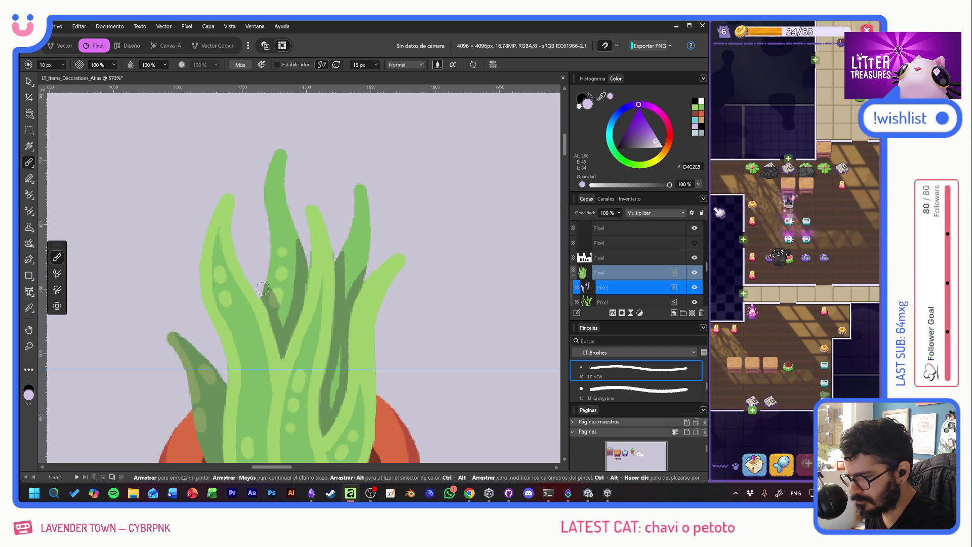
pyautogui.moveTo(274, 314)
pyautogui.mouseDown()
pyautogui.moveTo(288, 261)
pyautogui.moveTo(286, 178)
pyautogui.moveTo(259, 200)
pyautogui.mouseUp()
pyautogui.moveTo(346, 266)
pyautogui.mouseDown()
pyautogui.moveTo(359, 187)
pyautogui.moveTo(365, 260)
pyautogui.mouseUp()
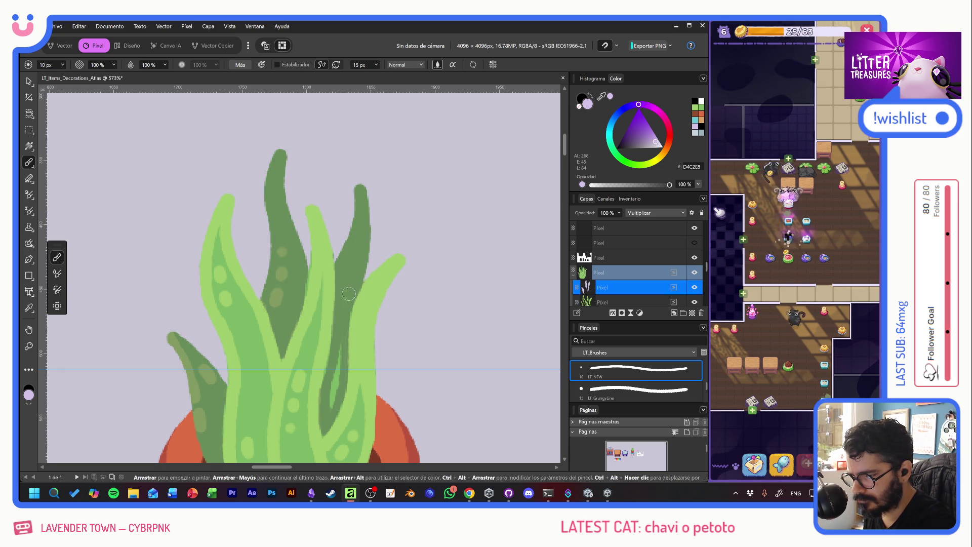
# Step: Darken the leaf bases down to the soil and pot rim, then shade the middle and left leaves
pyautogui.moveTo(358, 321); pyautogui.dragTo(361, 179)
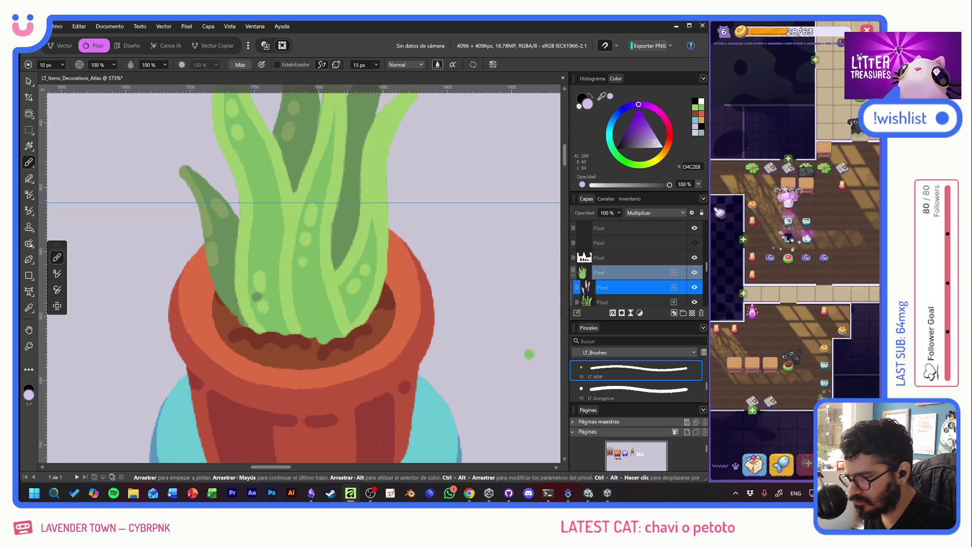
pyautogui.moveTo(248, 318)
pyautogui.mouseDown()
pyautogui.moveTo(236, 320)
pyautogui.moveTo(276, 311)
pyautogui.moveTo(276, 332)
pyautogui.moveTo(255, 330)
pyautogui.mouseUp()
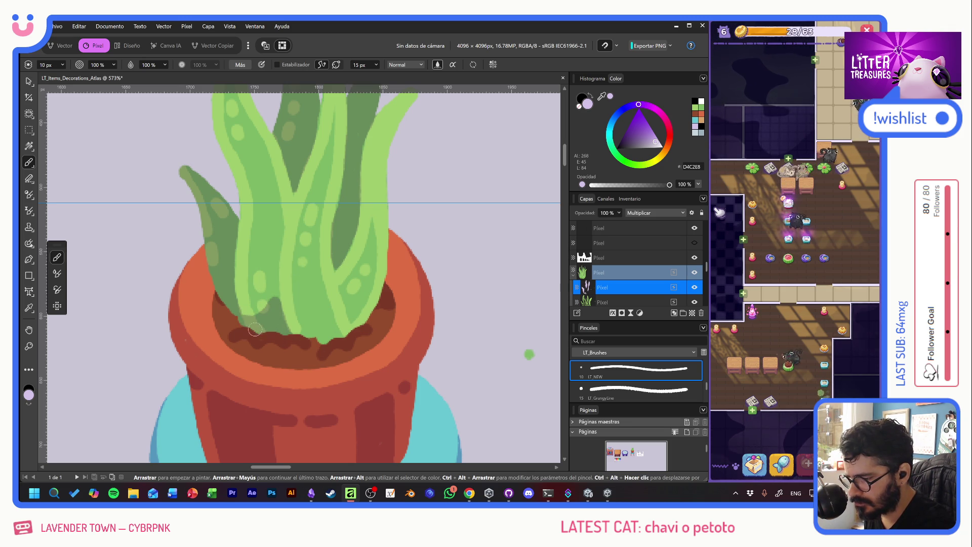
pyautogui.moveTo(273, 287); pyautogui.dragTo(273, 207)
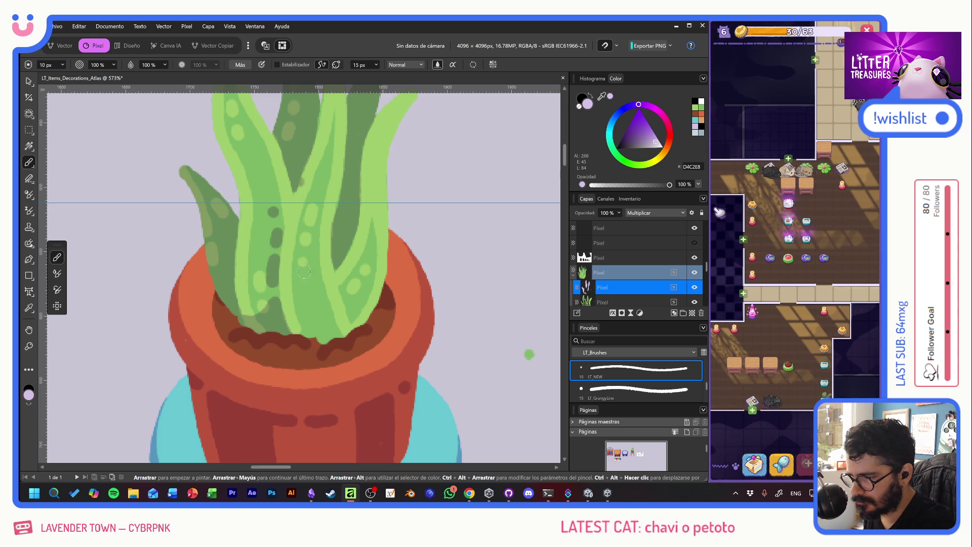
pyautogui.moveTo(309, 323); pyautogui.dragTo(295, 323)
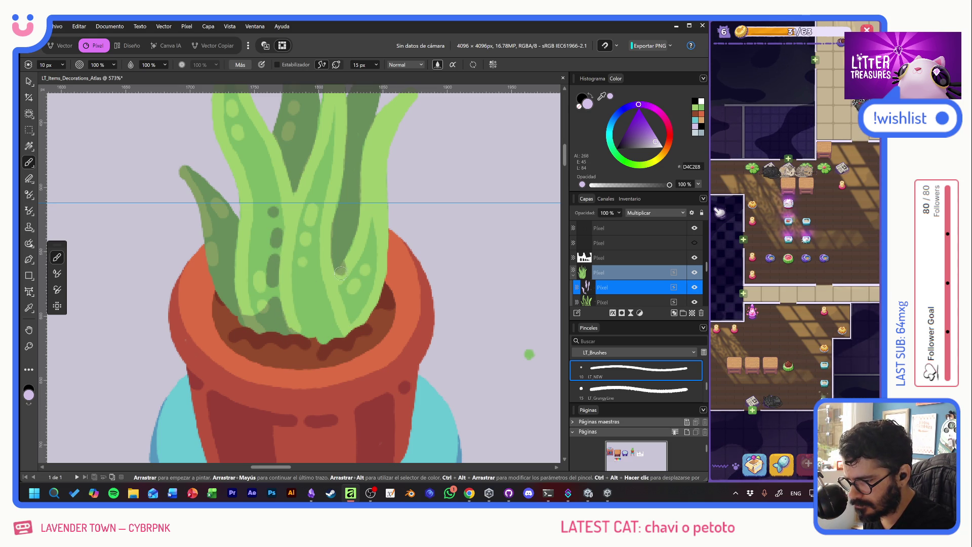
pyautogui.moveTo(340, 272)
pyautogui.mouseDown()
pyautogui.moveTo(356, 296)
pyautogui.moveTo(382, 298)
pyautogui.mouseUp()
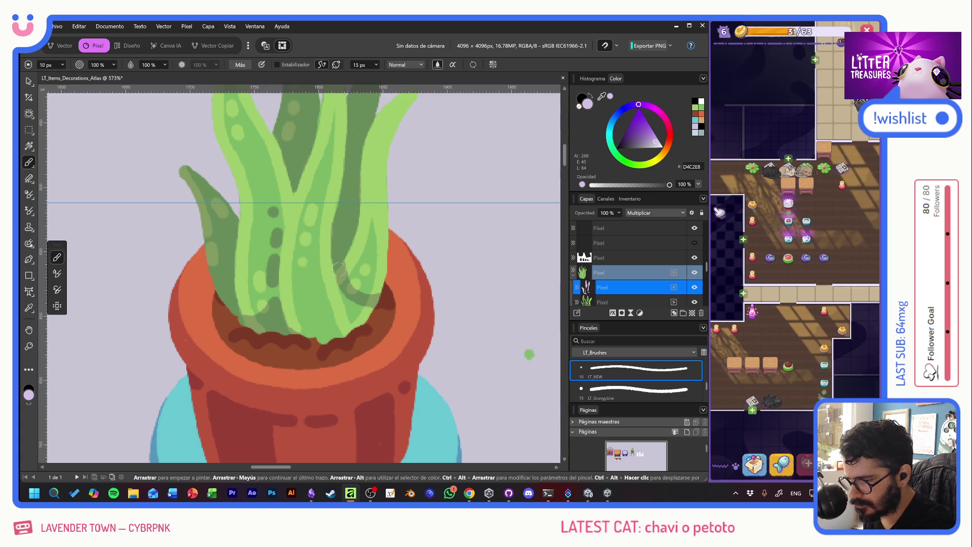
pyautogui.moveTo(339, 270); pyautogui.dragTo(361, 335)
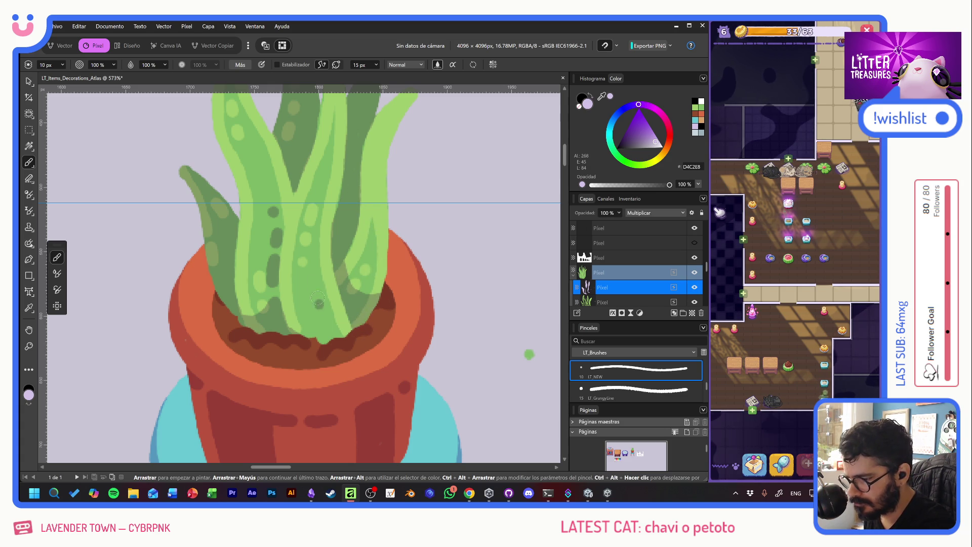
pyautogui.moveTo(315, 277); pyautogui.dragTo(322, 307)
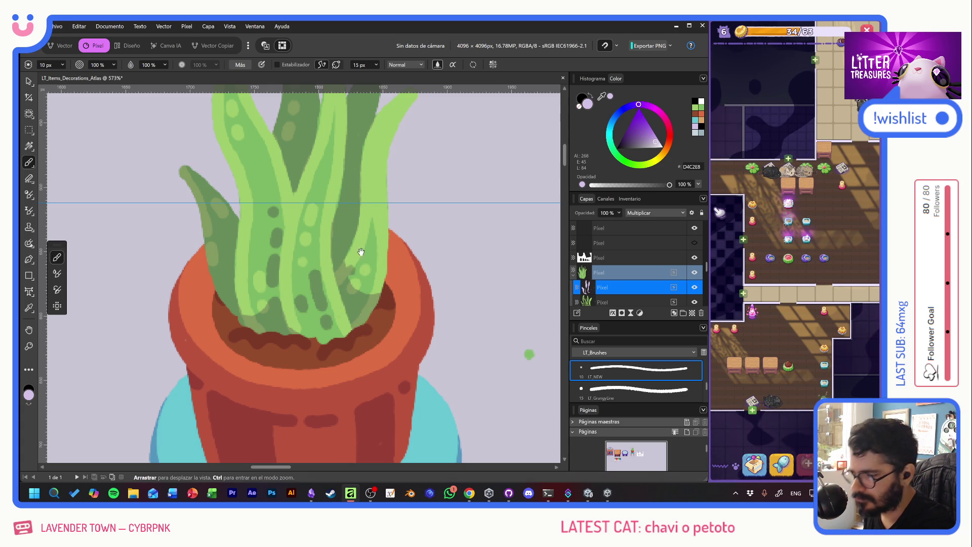
pyautogui.moveTo(384, 250); pyautogui.dragTo(389, 334)
pyautogui.moveTo(254, 243); pyautogui.dragTo(269, 264)
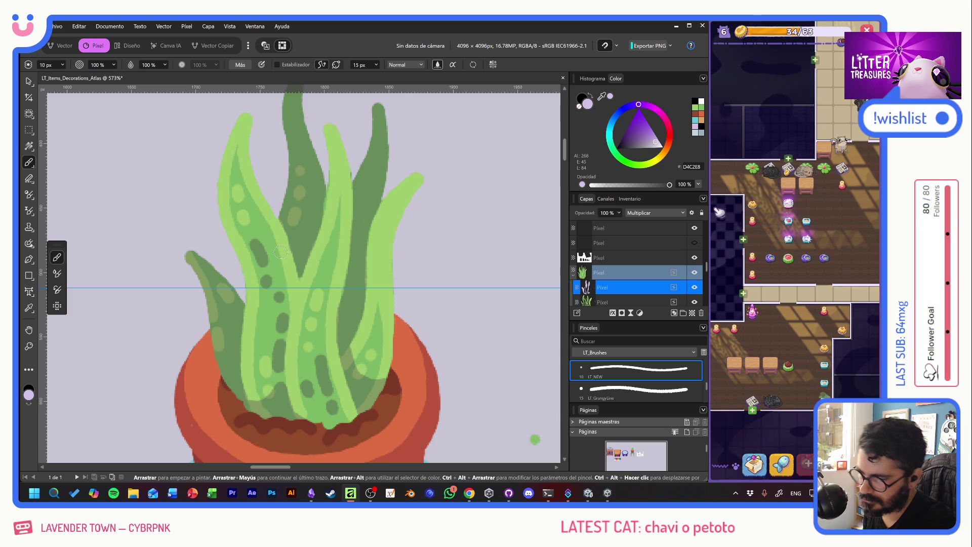
# Step: Zoom in on the potted plant and stool legs and pick the Rectangular Marquee tool
pyautogui.scroll(-8, 281, 252)
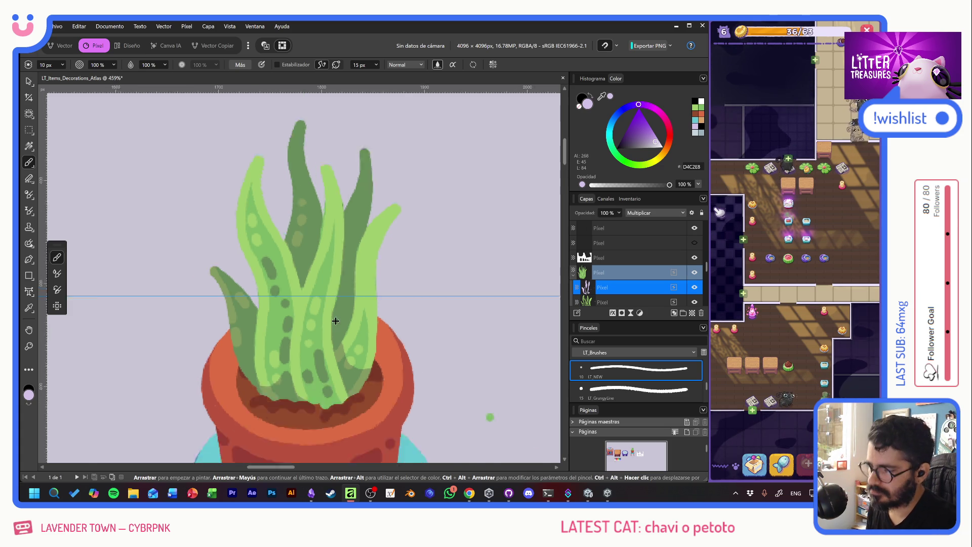
pyautogui.scroll(6, 352, 369)
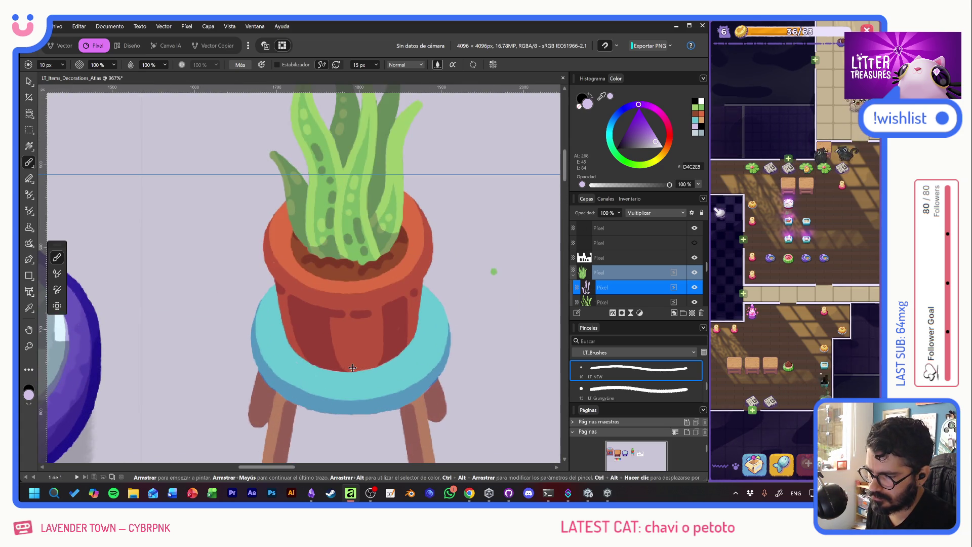
pyautogui.moveTo(405, 271)
pyautogui.mouseDown()
pyautogui.moveTo(354, 254)
pyautogui.moveTo(381, 288)
pyautogui.mouseUp()
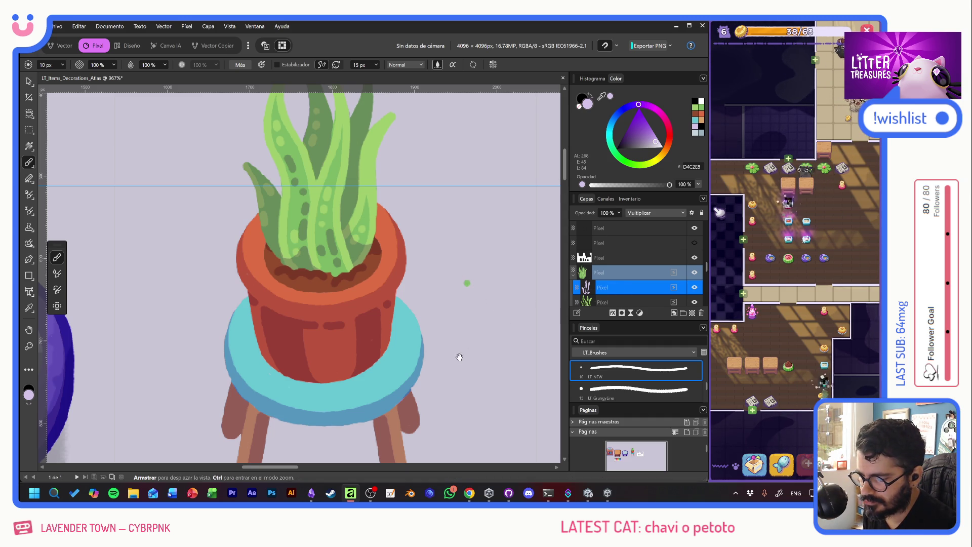
pyautogui.moveTo(456, 354)
pyautogui.mouseDown()
pyautogui.moveTo(495, 202)
pyautogui.moveTo(469, 258)
pyautogui.moveTo(432, 286)
pyautogui.mouseUp()
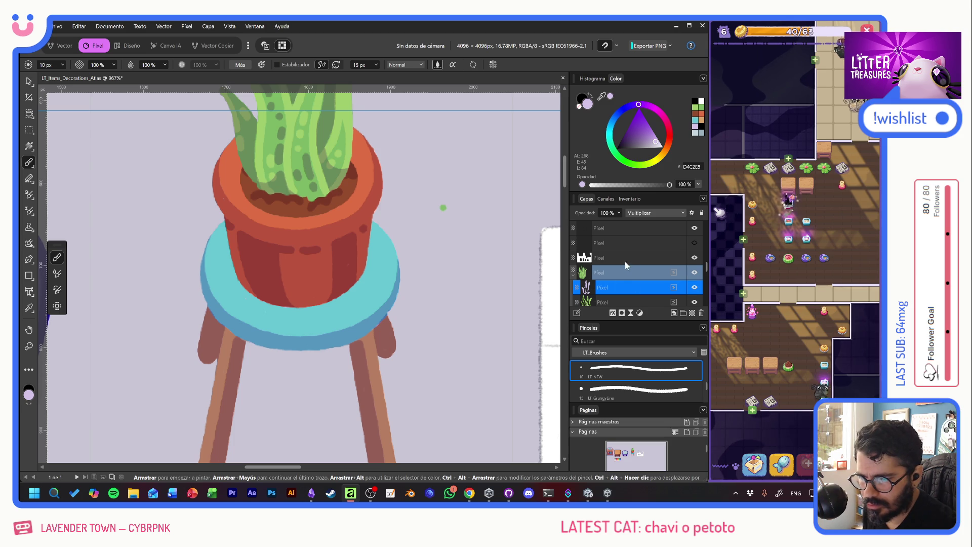
pyautogui.click(29, 129)
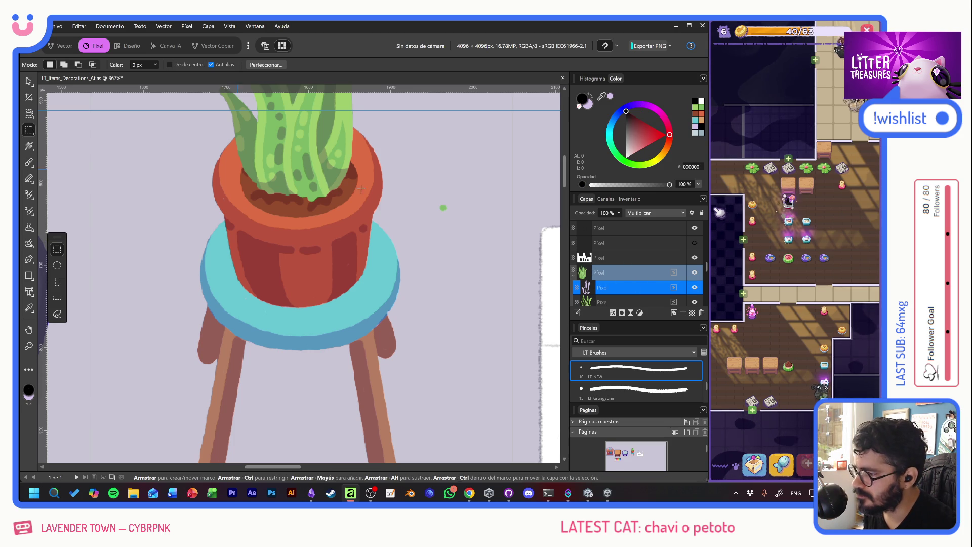
# Step: Delete the stray green dot inside the selection and select the green grass layer
pyautogui.press('Delete')
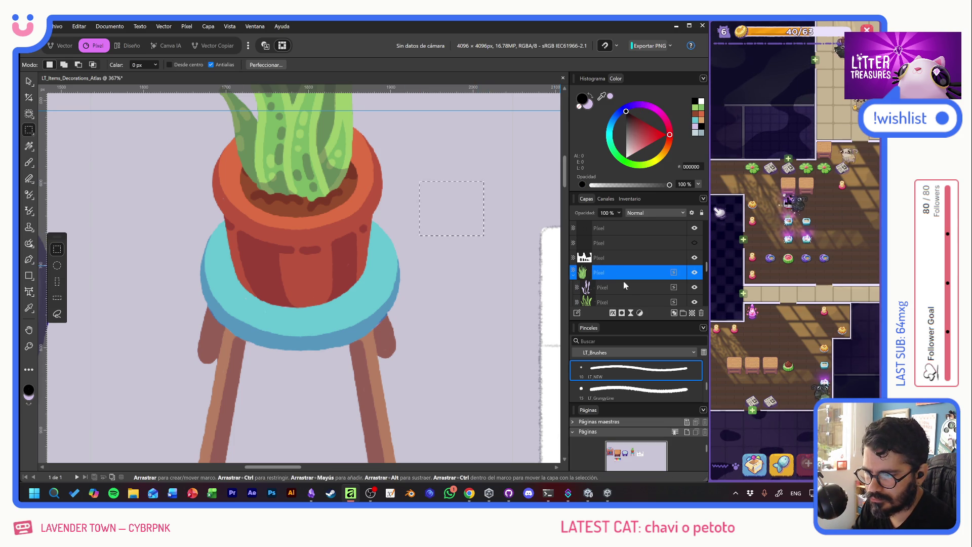
pyautogui.scroll(-2, 627, 286)
pyautogui.click(624, 260)
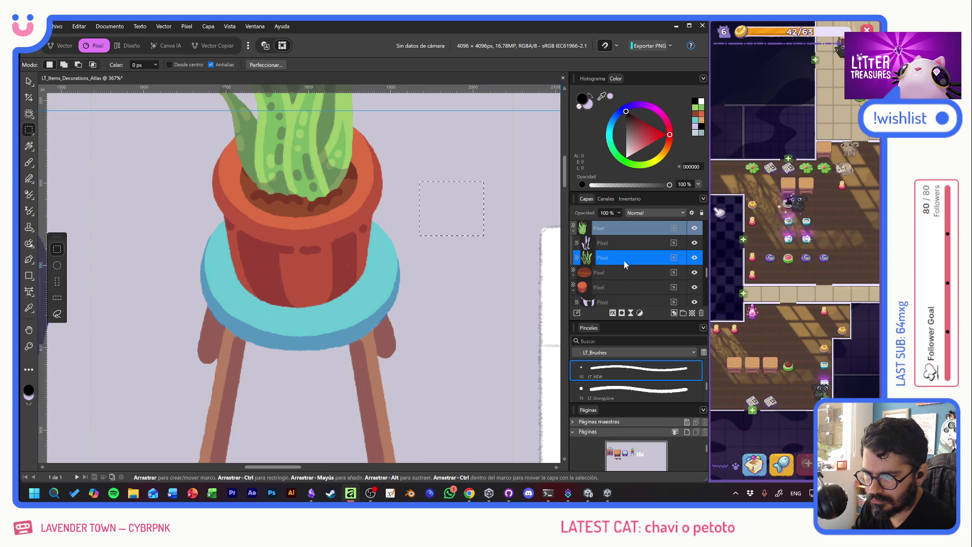
# Step: Collapse the Pixel group and add a new pixel layer above Image.png
pyautogui.scroll(3, 447, 212)
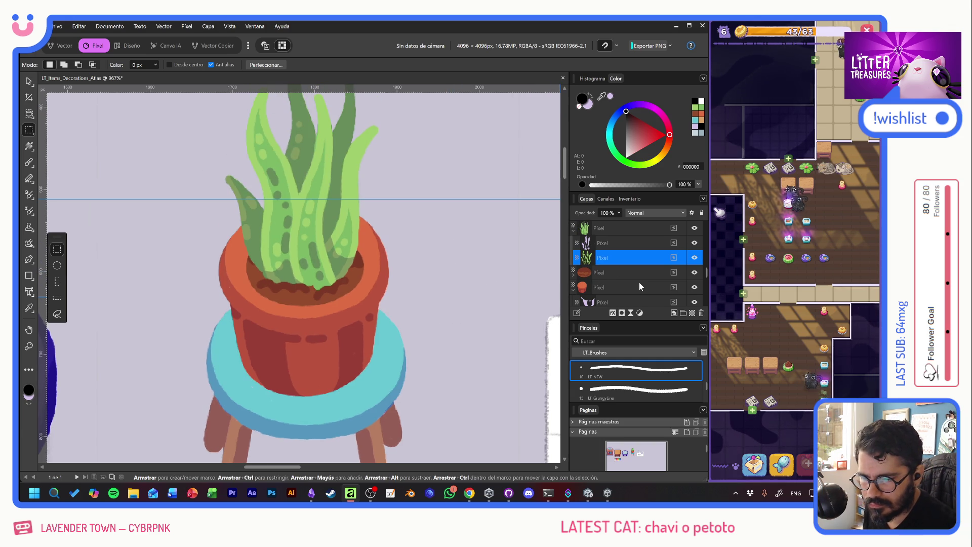
pyautogui.scroll(-3, 639, 282)
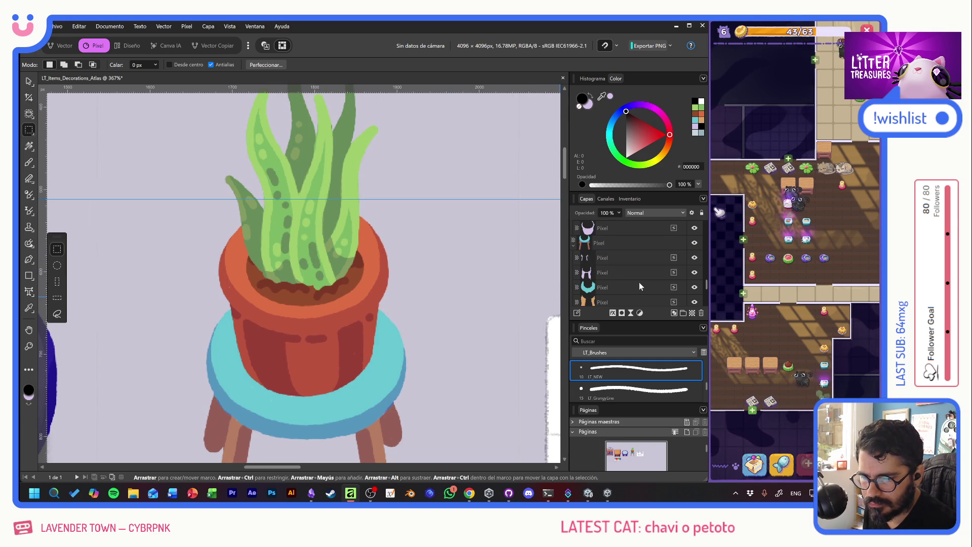
pyautogui.click(574, 245)
pyautogui.click(644, 257)
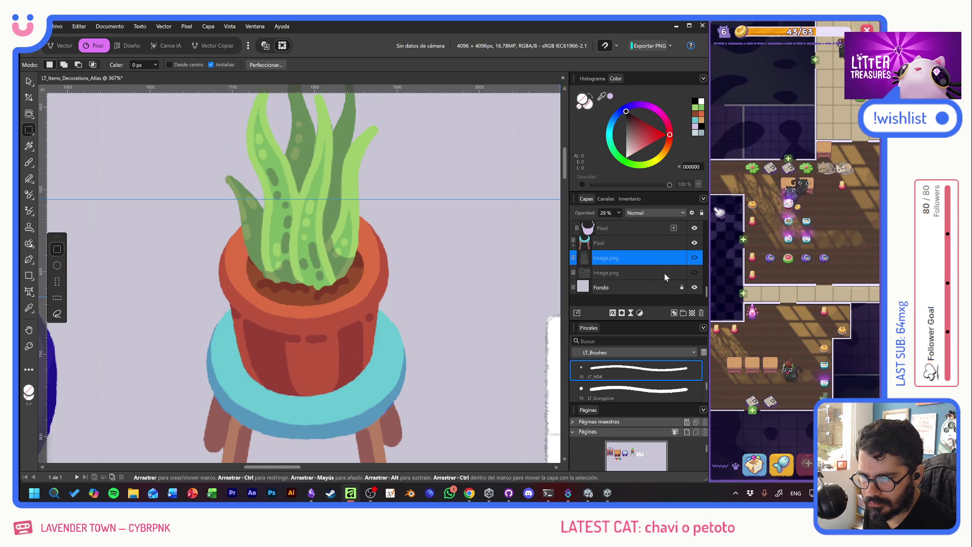
pyautogui.click(692, 313)
pyautogui.hscroll(-10, 332, 214)
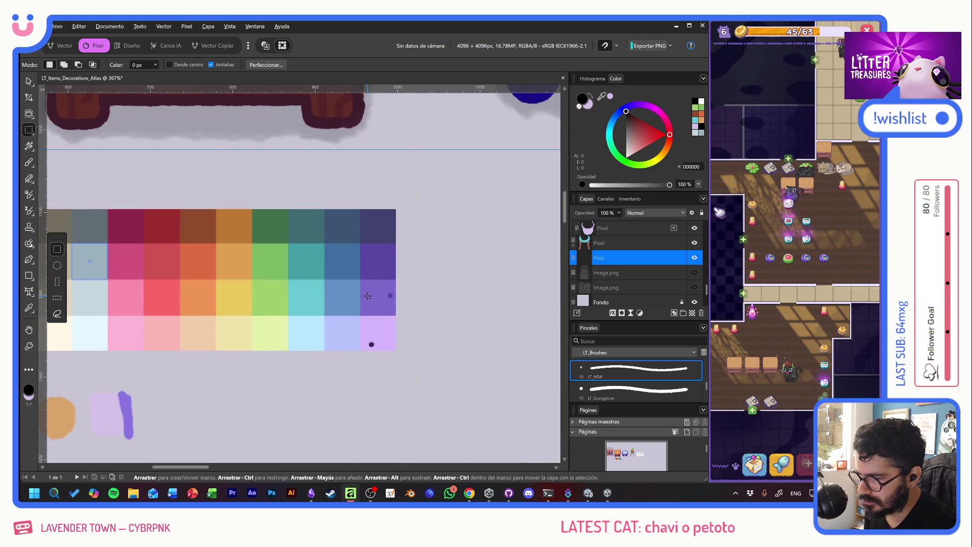
# Step: Pick a light purple, set a 15 px brush, and paint a stroke along the stool's left side
pyautogui.click(28, 163)
pyautogui.keyDown('alt'); pyautogui.click(365, 284); pyautogui.keyUp('alt')
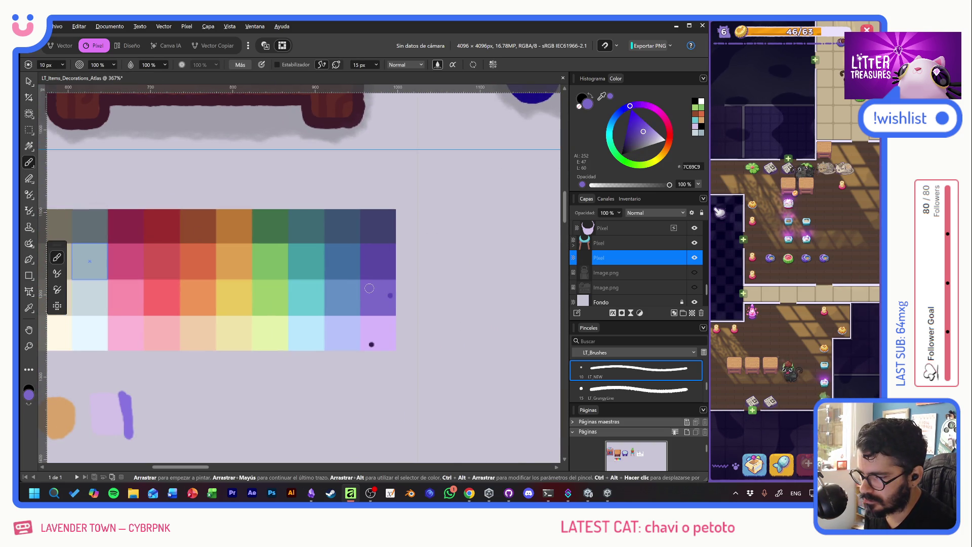
pyautogui.scroll(-3, 232, 311)
pyautogui.hscroll(-4, 231, 311)
pyautogui.keyDown('alt'); pyautogui.click(225, 321); pyautogui.keyUp('alt')
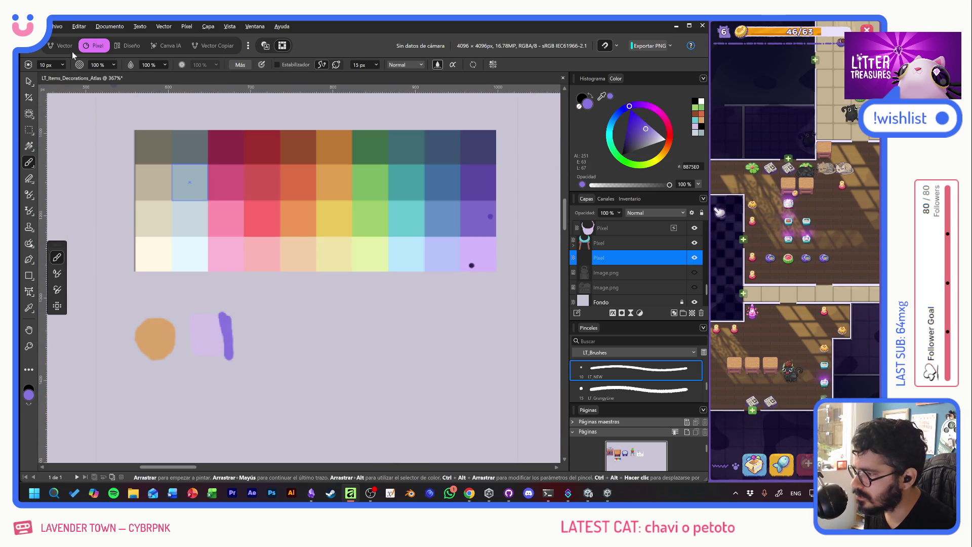
pyautogui.click(47, 64)
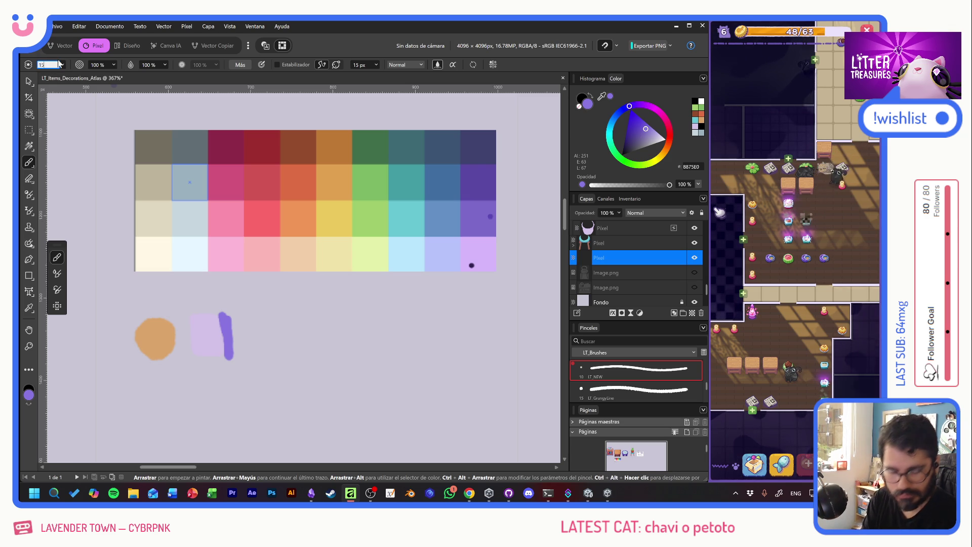
pyautogui.write('15')
pyautogui.moveTo(507, 152); pyautogui.dragTo(130, 260)
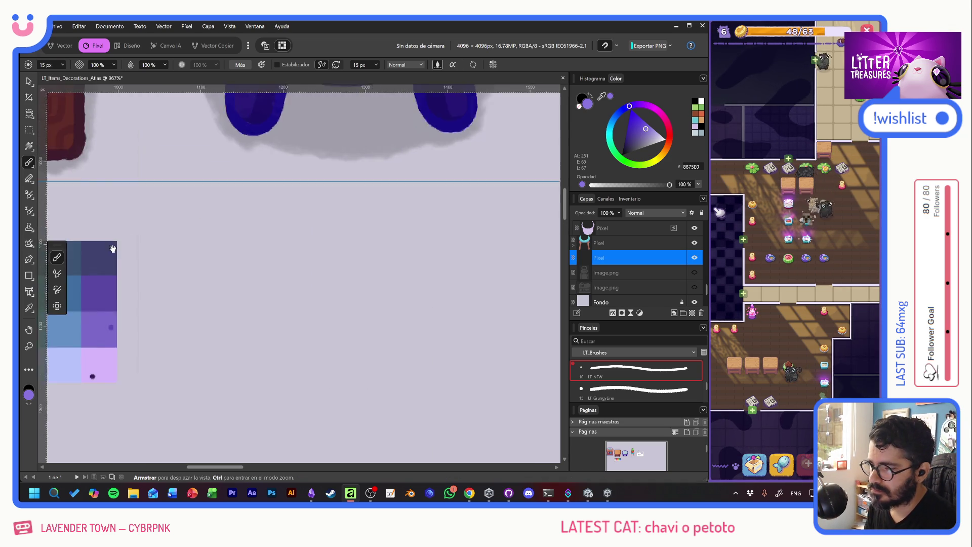
pyautogui.moveTo(456, 253)
pyautogui.mouseDown()
pyautogui.moveTo(157, 263)
pyautogui.moveTo(309, 237)
pyautogui.mouseUp()
pyautogui.moveTo(193, 183)
pyautogui.mouseDown()
pyautogui.moveTo(177, 225)
pyautogui.moveTo(195, 357)
pyautogui.mouseUp()
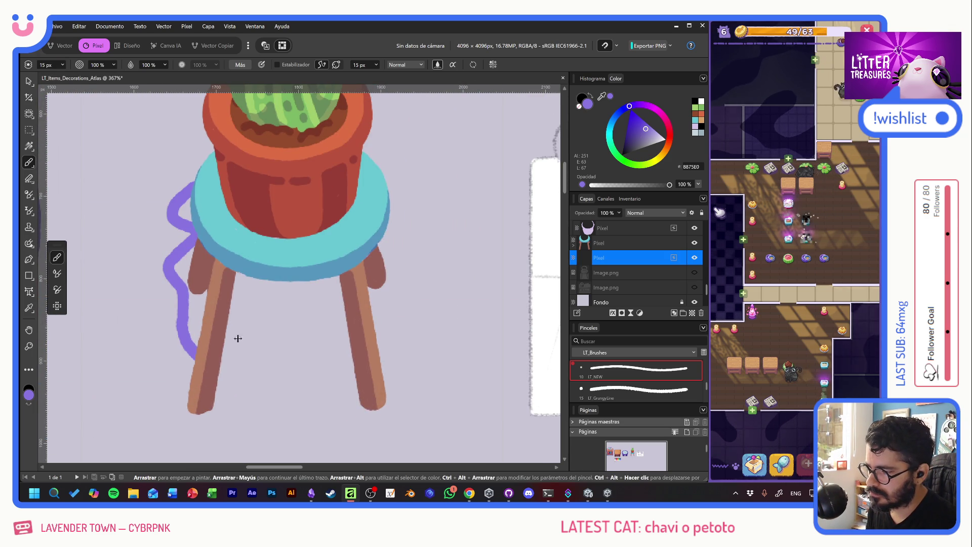
# Step: Remove the first purple stroke and add a fresh pixel layer for the outline
pyautogui.press('Delete')
pyautogui.moveTo(306, 273); pyautogui.dragTo(358, 275)
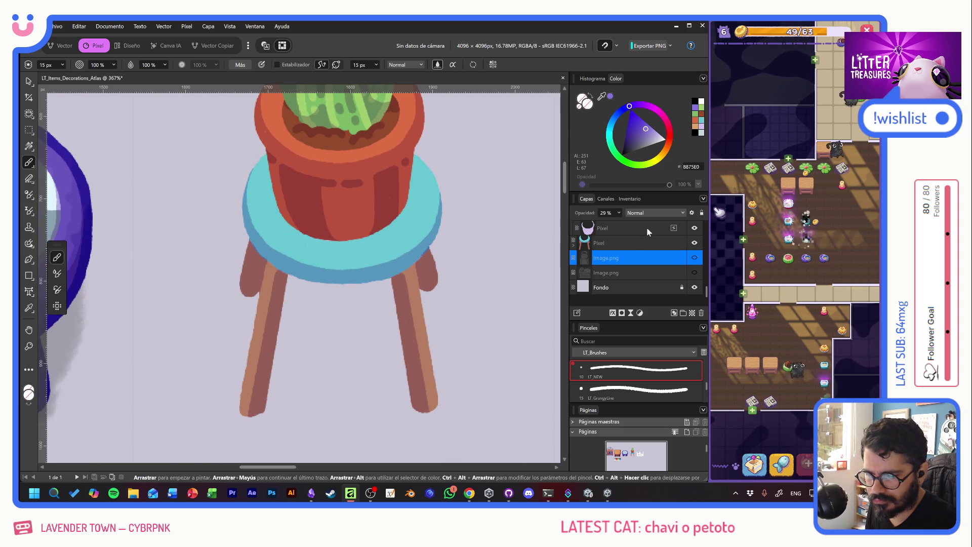
pyautogui.hotkey('ctrl', 'shift', 'n')
pyautogui.moveTo(327, 281); pyautogui.dragTo(329, 354)
pyautogui.hotkey('ctrl', 'z')
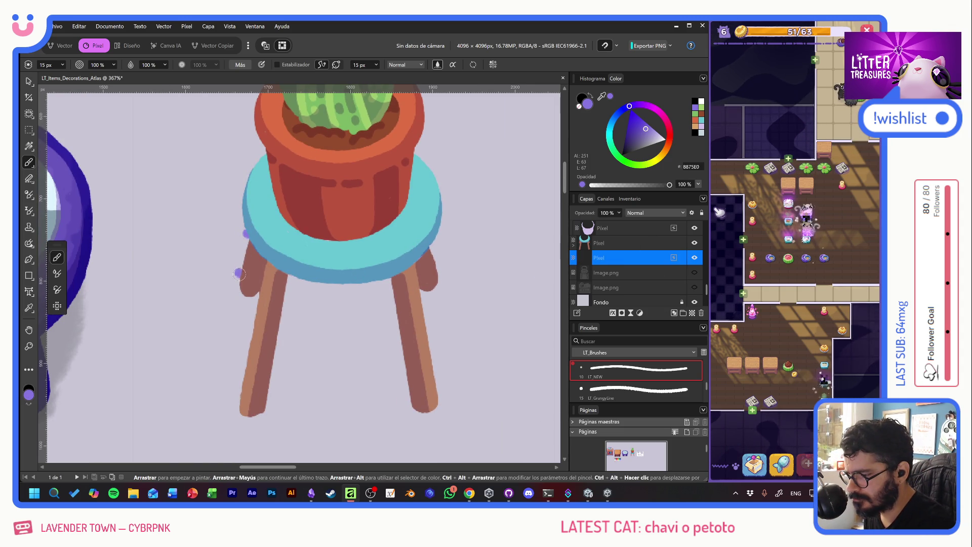
# Step: Trace straight purple lines down the outer edges of the two left stool legs
pyautogui.keyDown('shift'); pyautogui.click(237, 274); pyautogui.keyUp('shift')
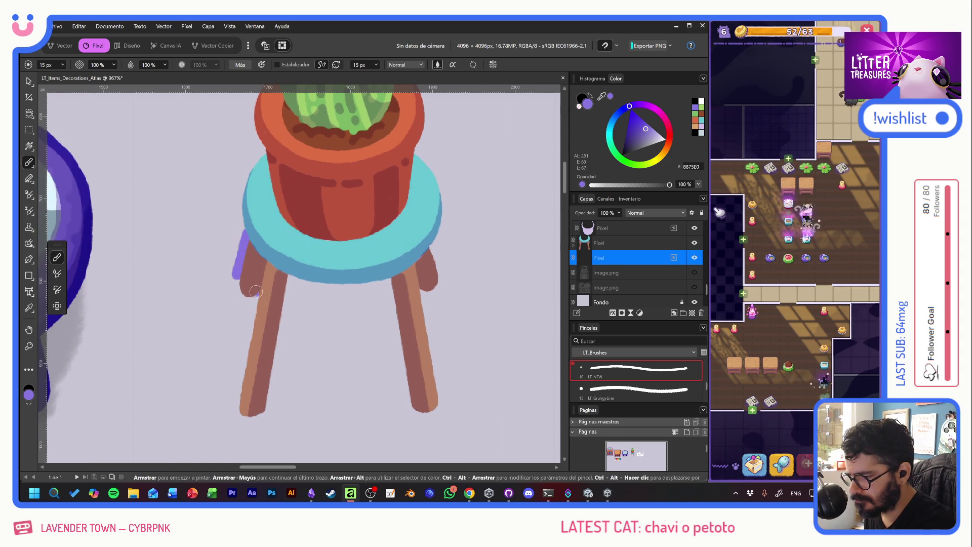
pyautogui.keyDown('shift'); pyautogui.click(235, 401); pyautogui.keyUp('shift')
pyautogui.click(270, 401)
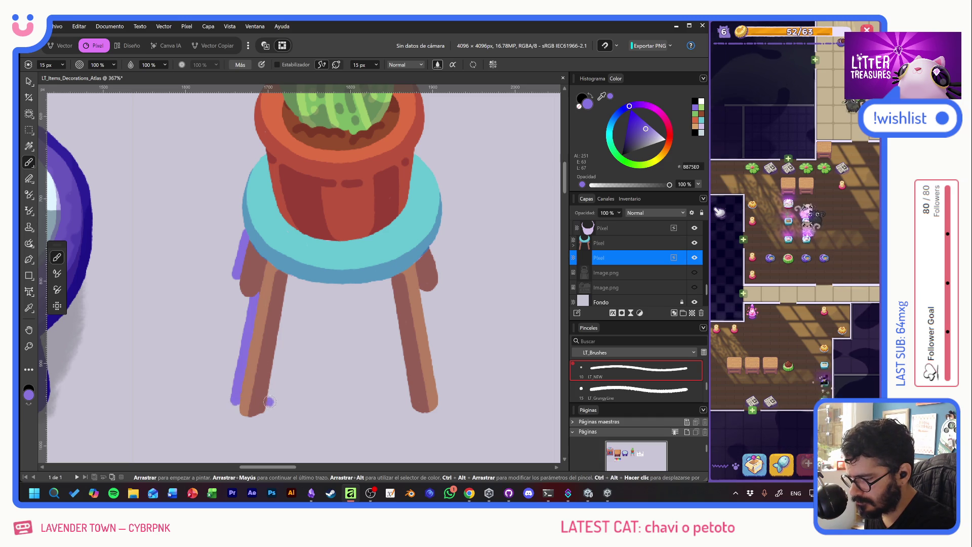
pyautogui.click(291, 278)
pyautogui.keyDown('shift'); pyautogui.click(270, 402); pyautogui.keyUp('shift')
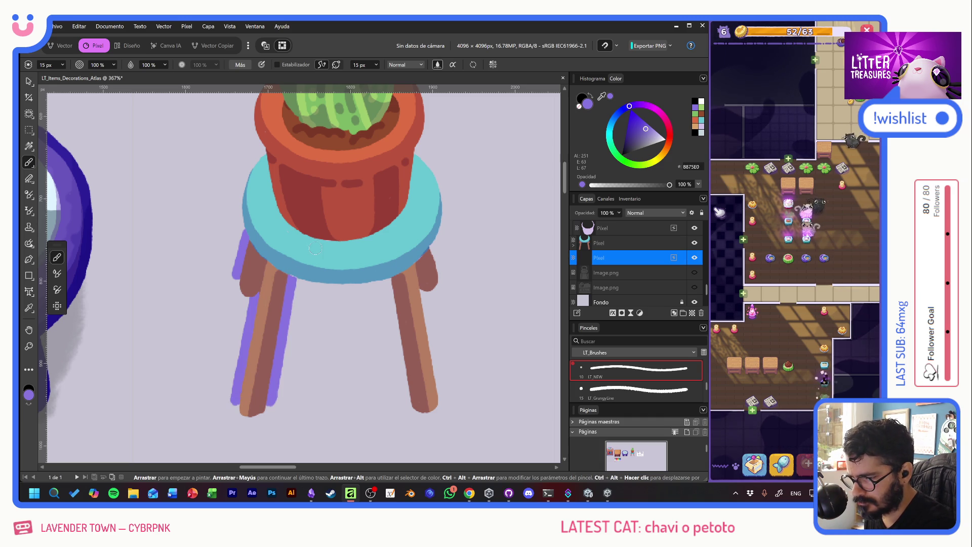
pyautogui.click(386, 280)
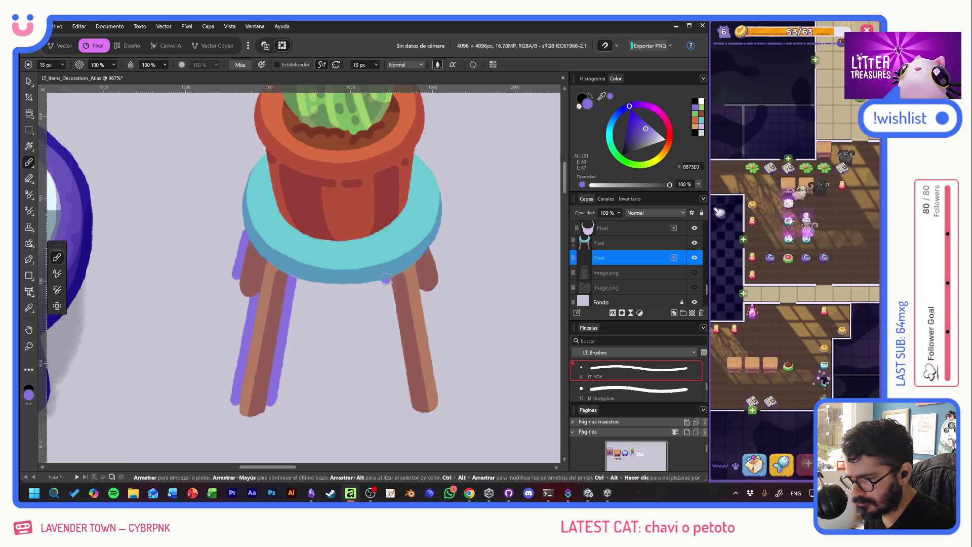
# Step: Outline the front-right and back-right legs in purple, thickening the back-right and front-left edges
pyautogui.keyDown('shift'); pyautogui.click(406, 400); pyautogui.keyUp('shift')
pyautogui.click(424, 292)
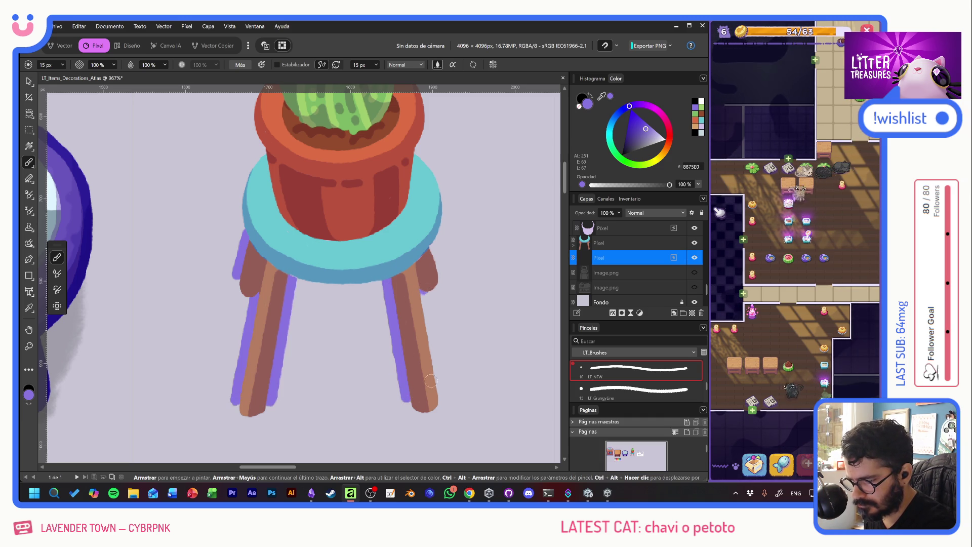
pyautogui.keyDown('shift'); pyautogui.click(441, 393); pyautogui.keyUp('shift')
pyautogui.click(433, 247)
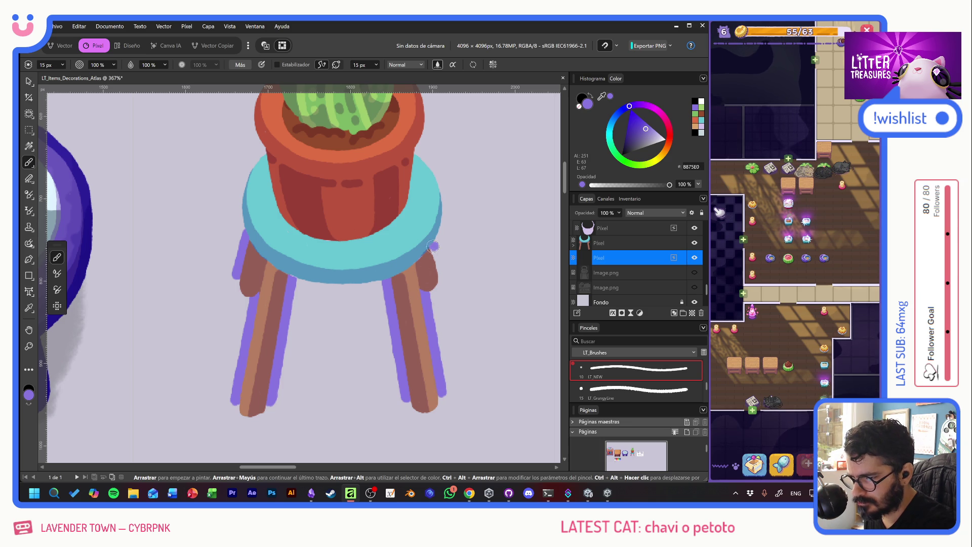
pyautogui.moveTo(432, 244)
pyautogui.mouseDown()
pyautogui.moveTo(431, 294)
pyautogui.moveTo(429, 268)
pyautogui.mouseUp()
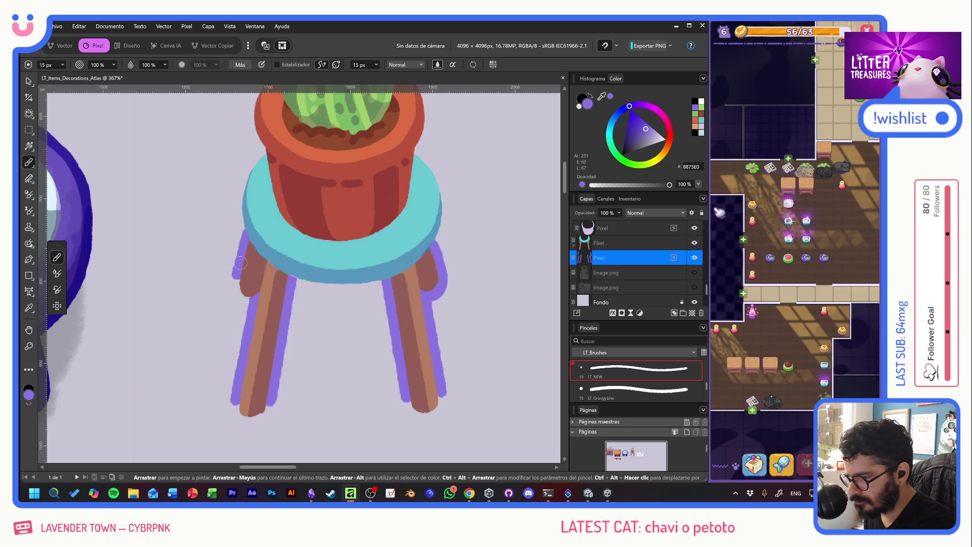
pyautogui.moveTo(237, 271); pyautogui.dragTo(236, 287)
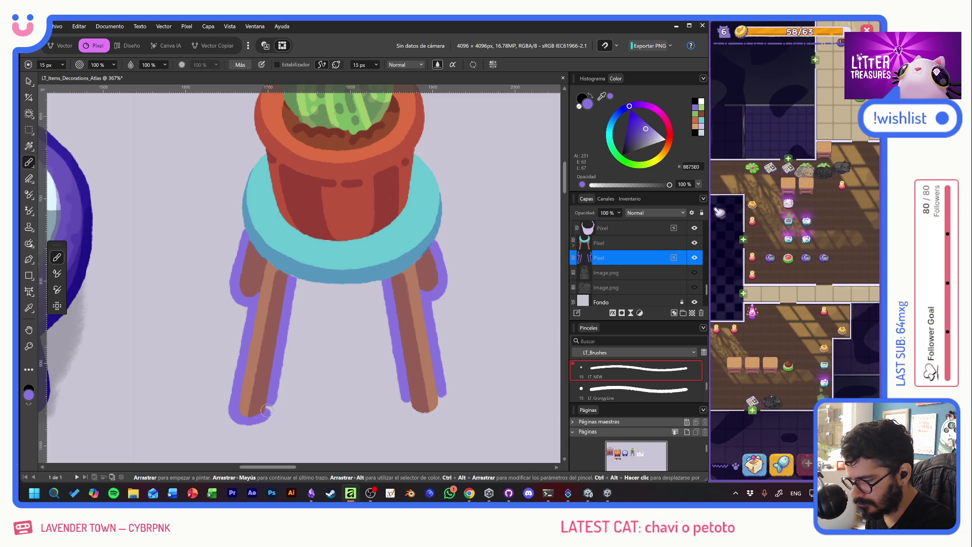
pyautogui.scroll(-3, 273, 354)
pyautogui.hscroll(5, 273, 354)
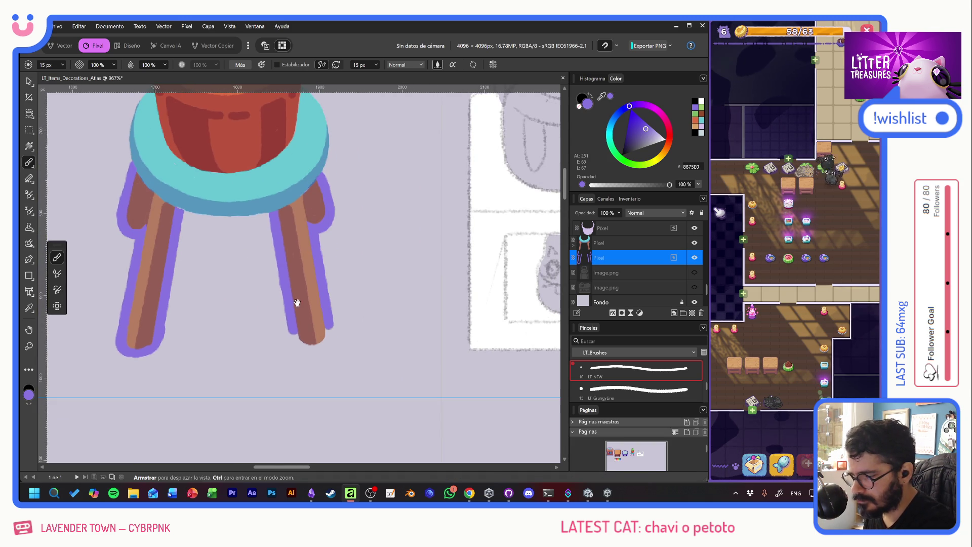
# Step: Wrap purple around the right leg's foot and outline the left, central and right leaf tips
pyautogui.moveTo(294, 337)
pyautogui.mouseDown()
pyautogui.moveTo(312, 350)
pyautogui.moveTo(329, 330)
pyautogui.mouseUp()
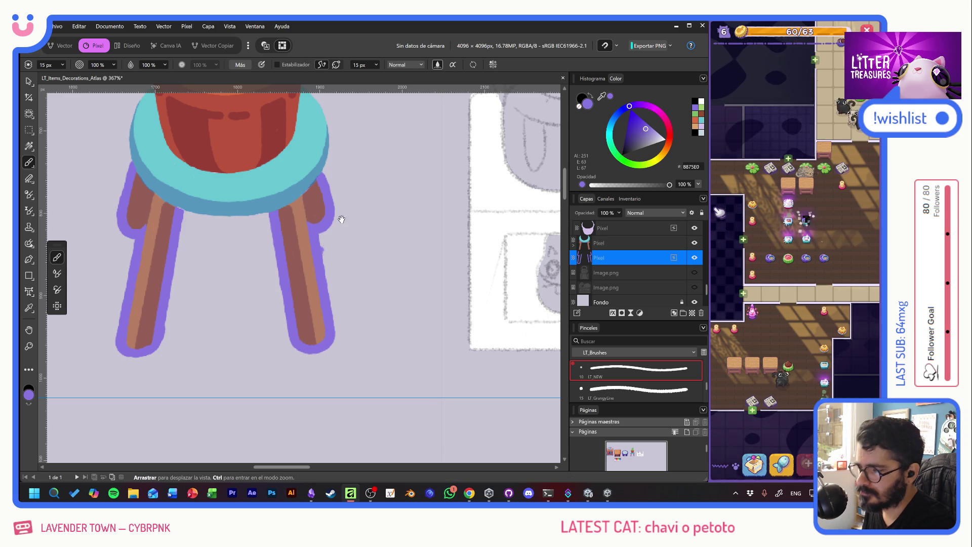
pyautogui.moveTo(337, 217); pyautogui.dragTo(420, 432)
pyautogui.scroll(6, 421, 432)
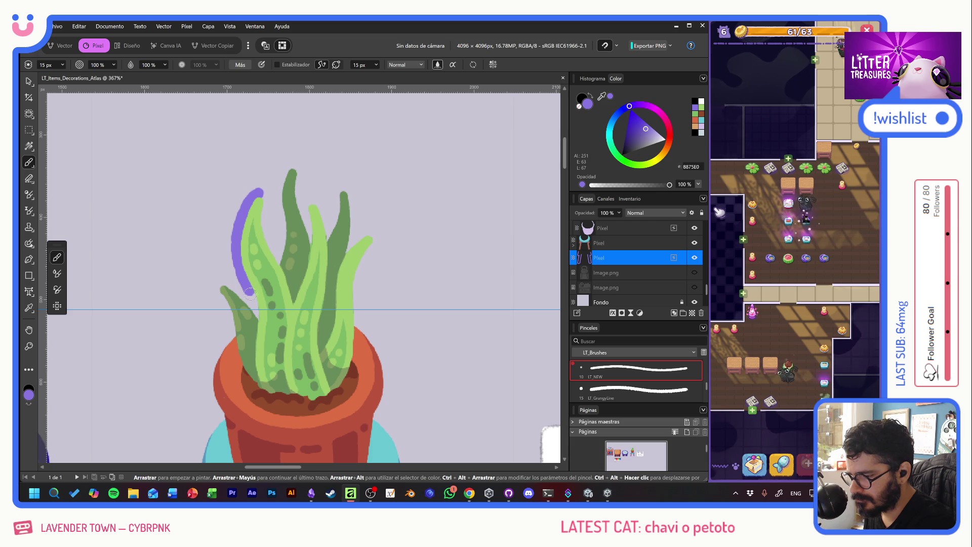
pyautogui.moveTo(250, 293); pyautogui.dragTo(257, 322)
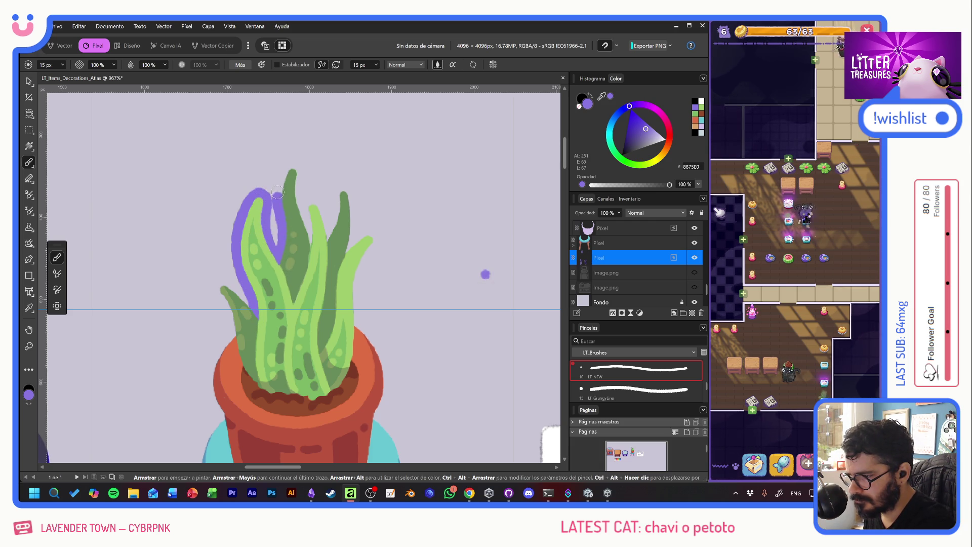
pyautogui.moveTo(300, 186); pyautogui.dragTo(313, 255)
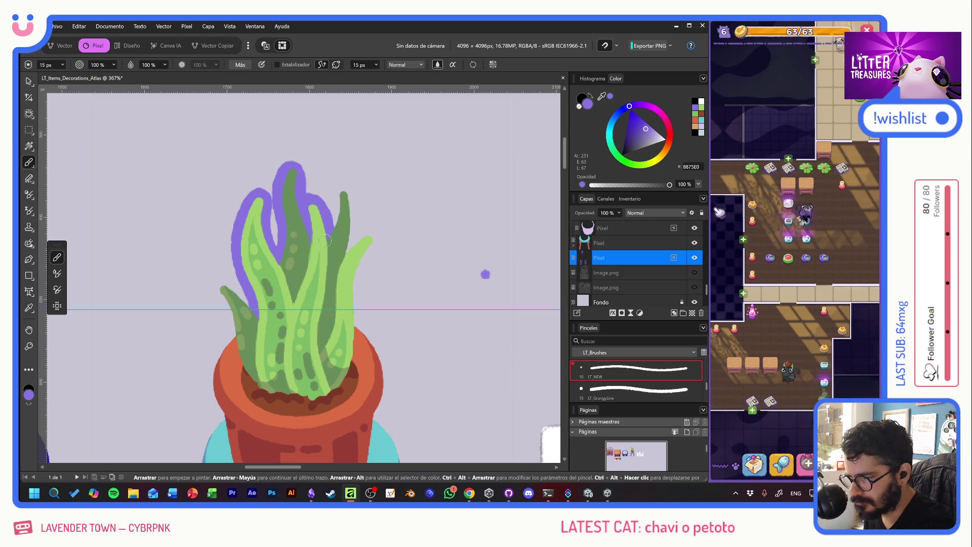
pyautogui.moveTo(334, 226)
pyautogui.mouseDown()
pyautogui.moveTo(339, 182)
pyautogui.moveTo(356, 239)
pyautogui.moveTo(373, 252)
pyautogui.moveTo(358, 317)
pyautogui.mouseUp()
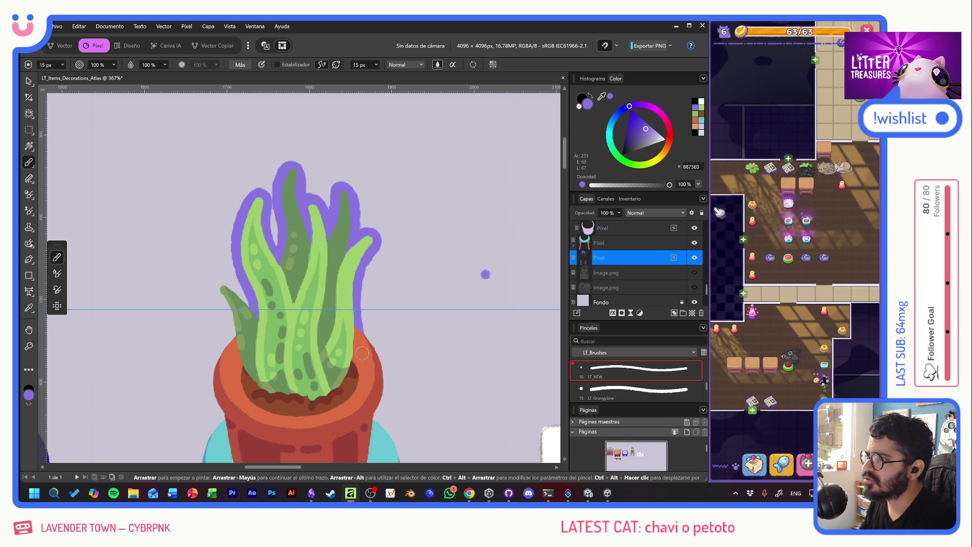
# Step: Dab a small purple spot on the canvas and switch to the YouTube stream window
pyautogui.click(286, 101)
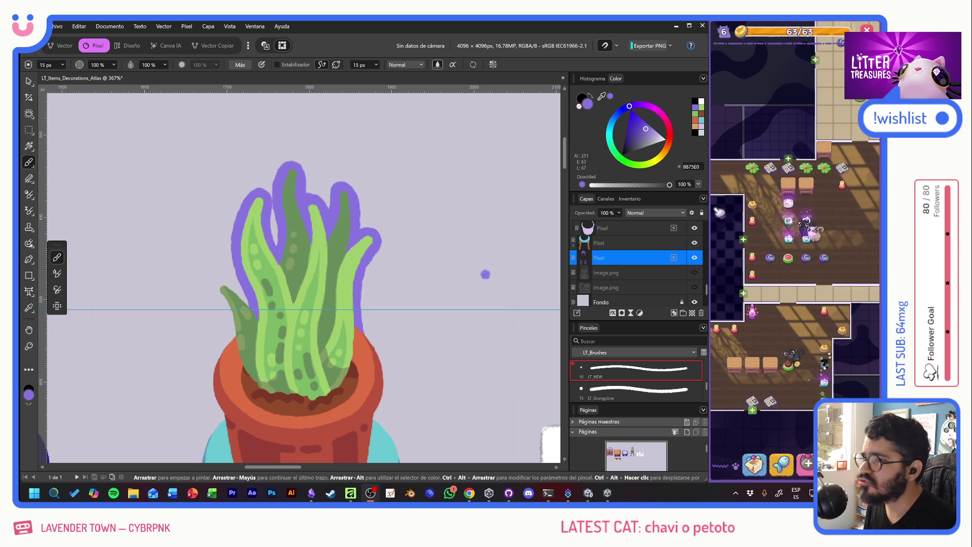
pyautogui.hotkey('alt', 'Tab')
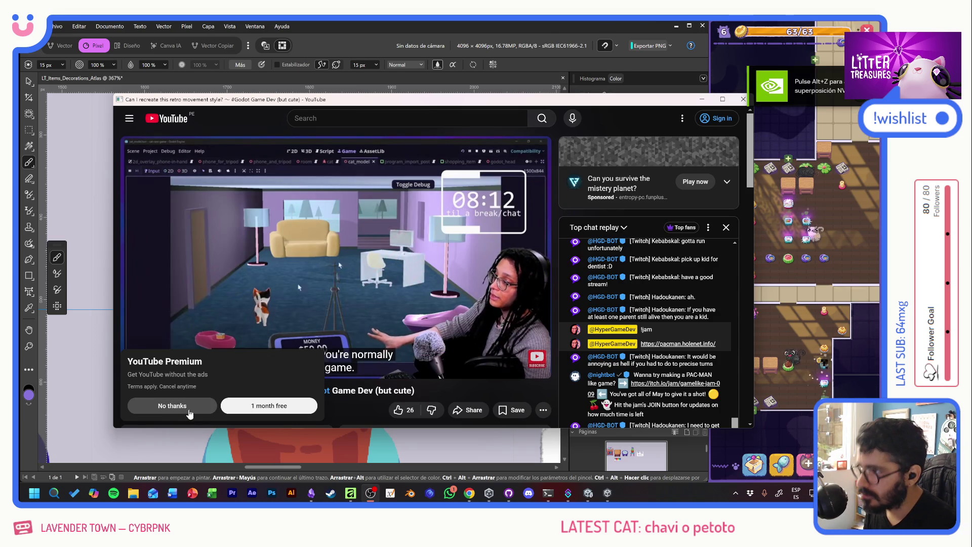
# Step: Dismiss the Premium offer, unmute the Godot stream, and close the subscribe sign-in prompt
pyautogui.click(172, 406)
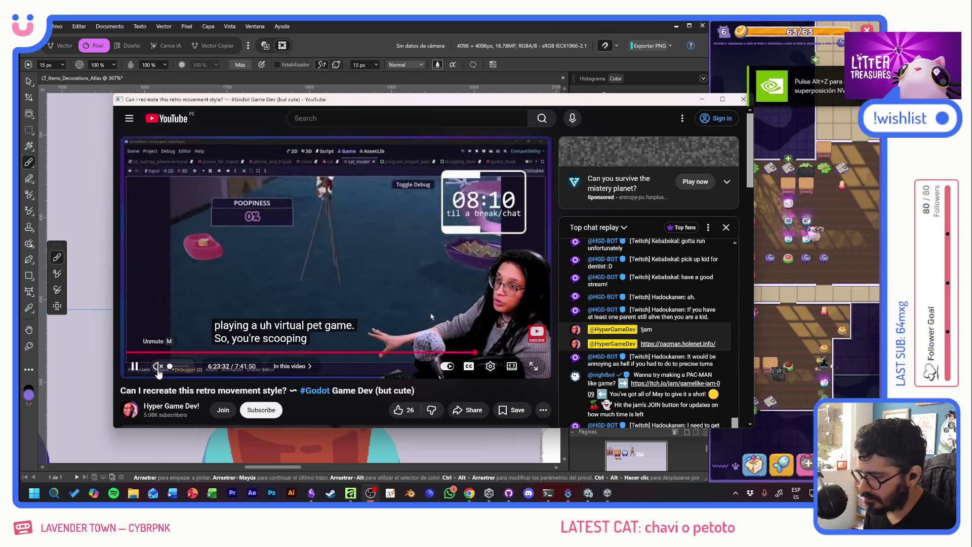
pyautogui.click(158, 366)
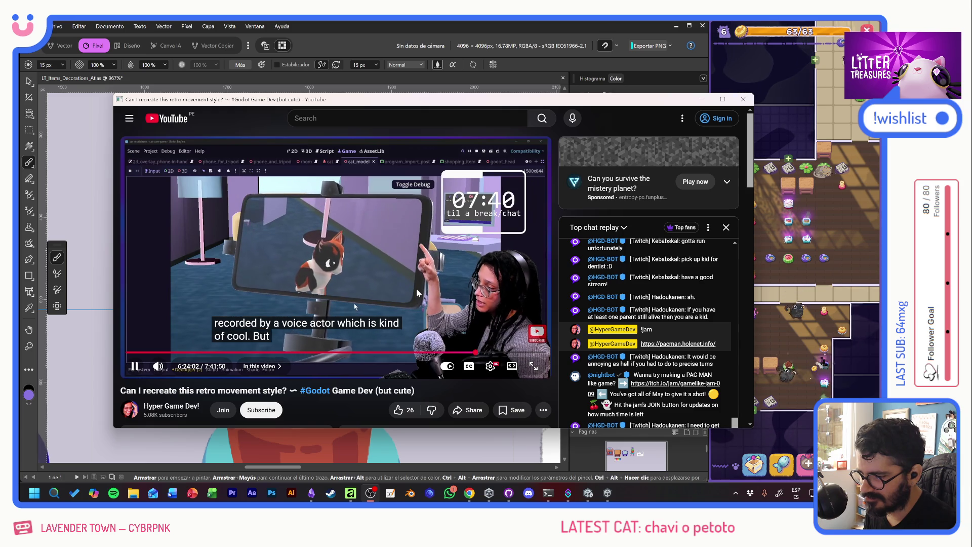
pyautogui.click(270, 410)
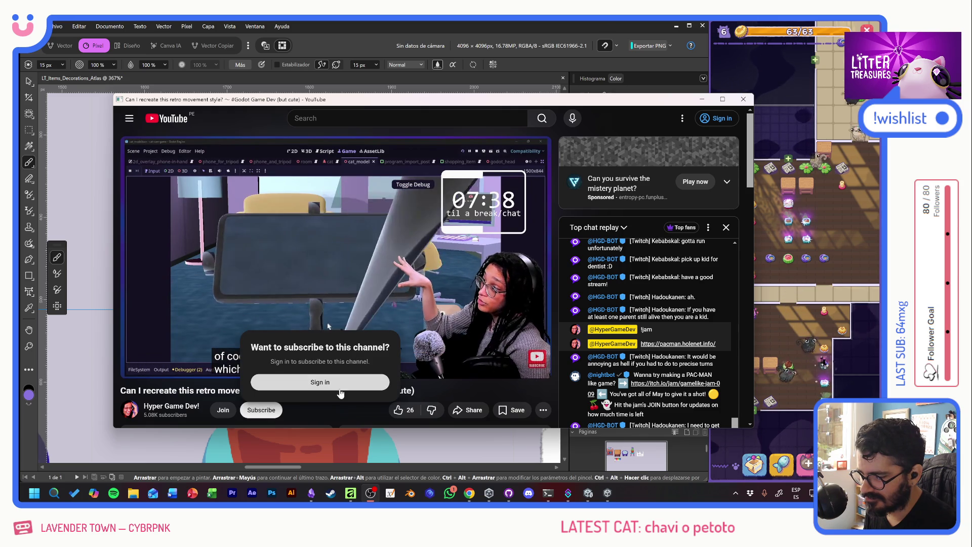
pyautogui.click(327, 411)
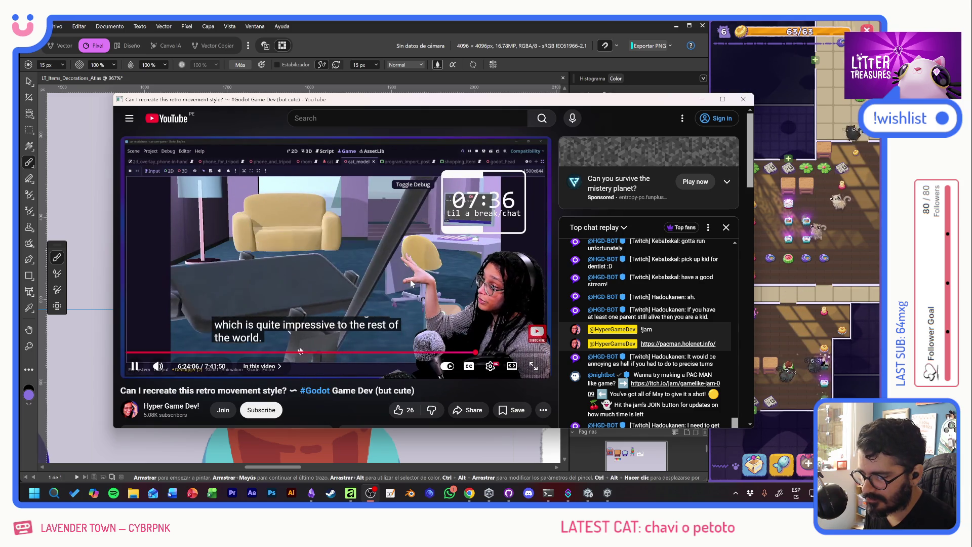
pyautogui.moveTo(410, 283)
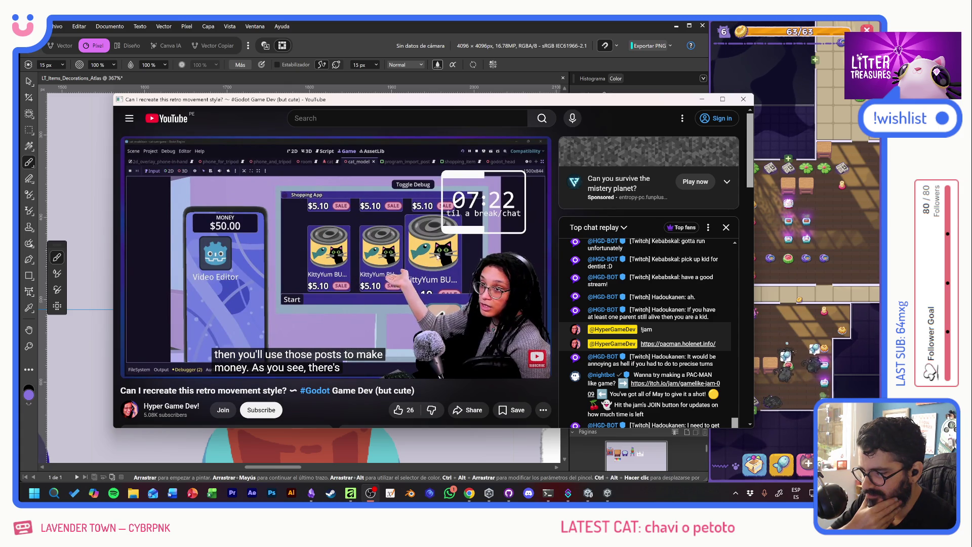
pyautogui.moveTo(381, 283)
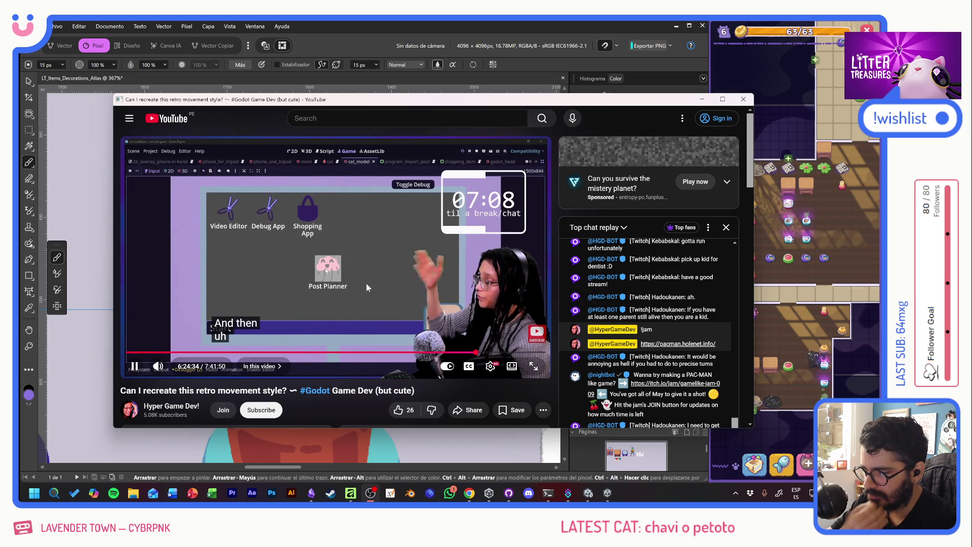
# Step: Rewind the stream to 5:24:10, pause it, and close the YouTube window
pyautogui.click(422, 353)
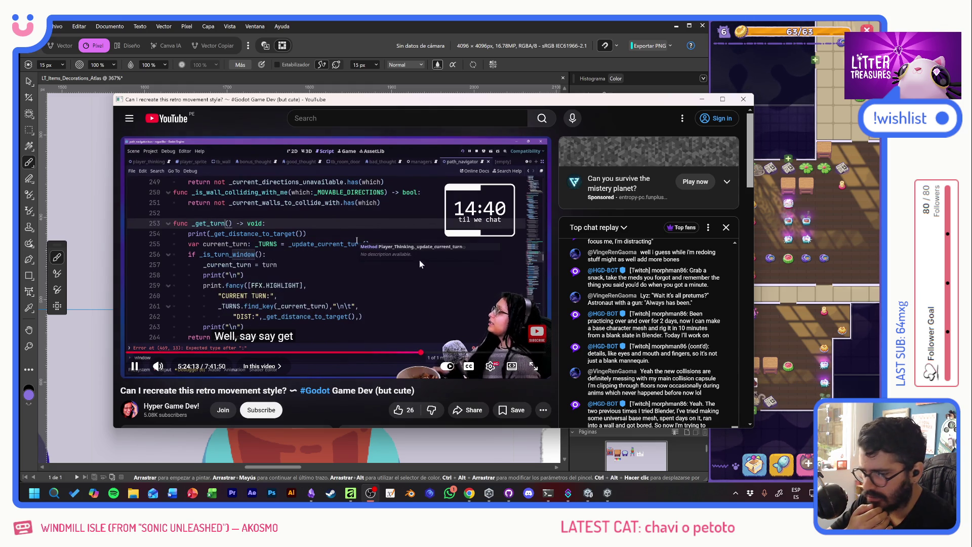
pyautogui.click(135, 366)
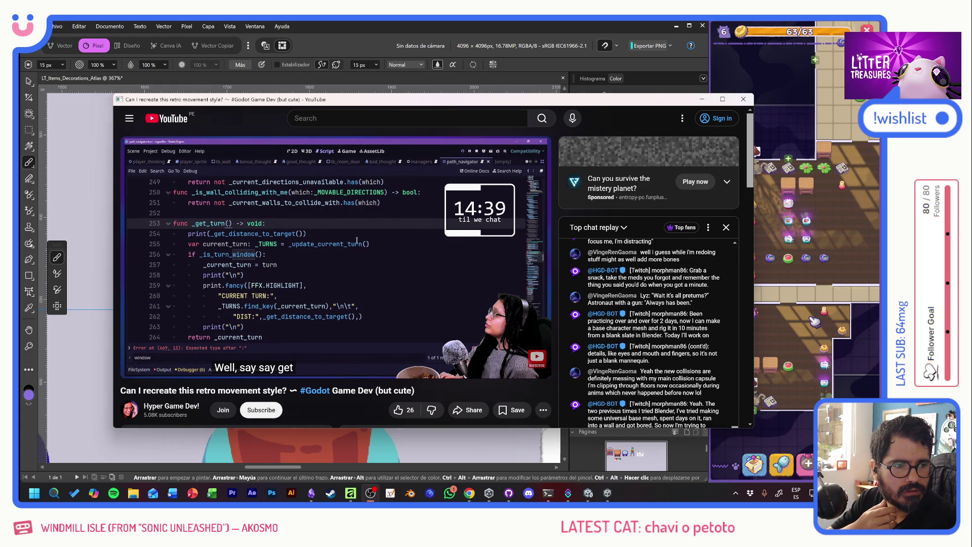
pyautogui.hotkey('alt', 'Tab')
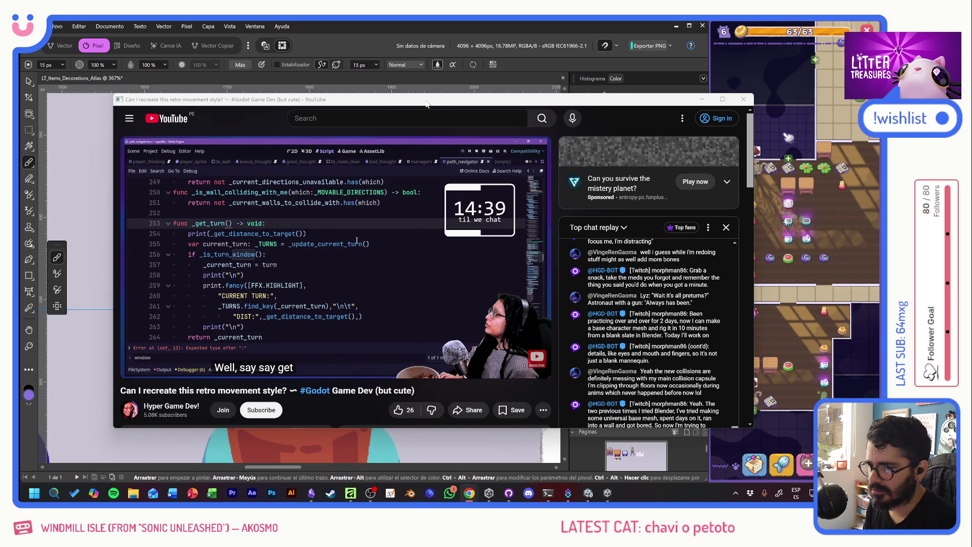
pyautogui.moveTo(733, 99); pyautogui.dragTo(696, 98)
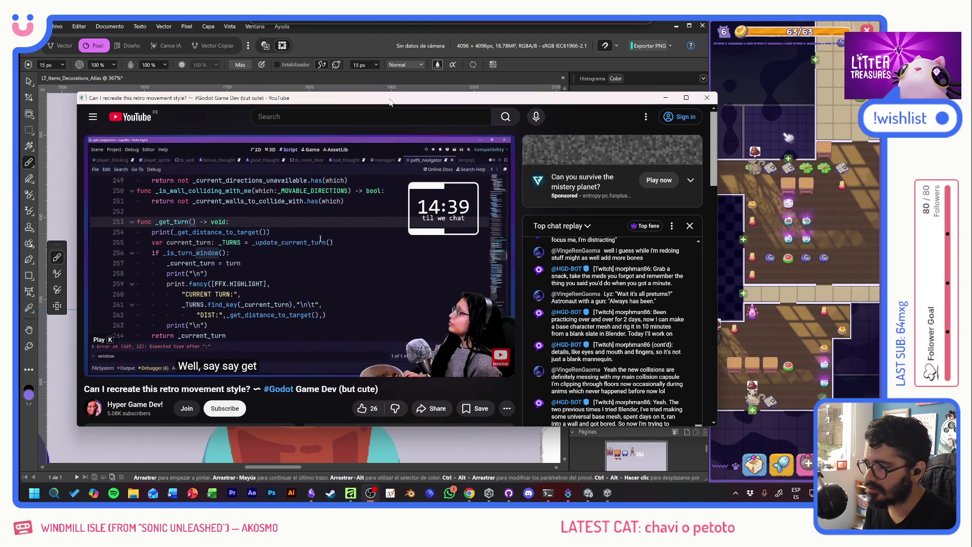
pyautogui.click(707, 98)
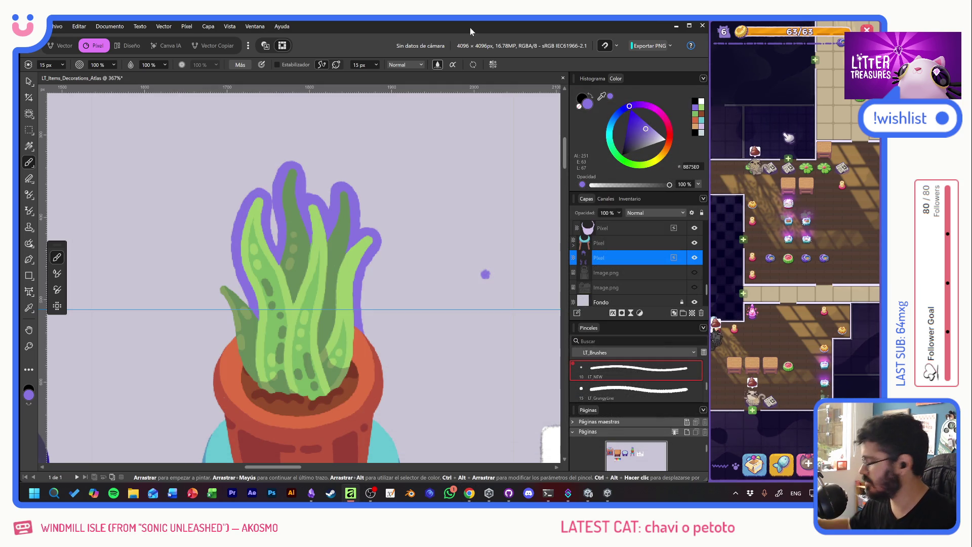
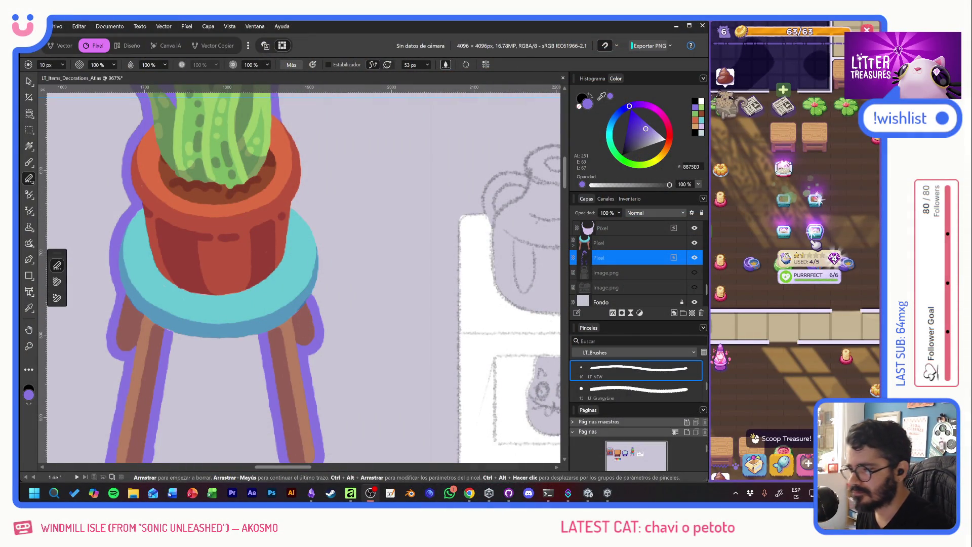
# Step: Paint purple outline strokes down the pot's right side and the stool's right side
pyautogui.press('b')
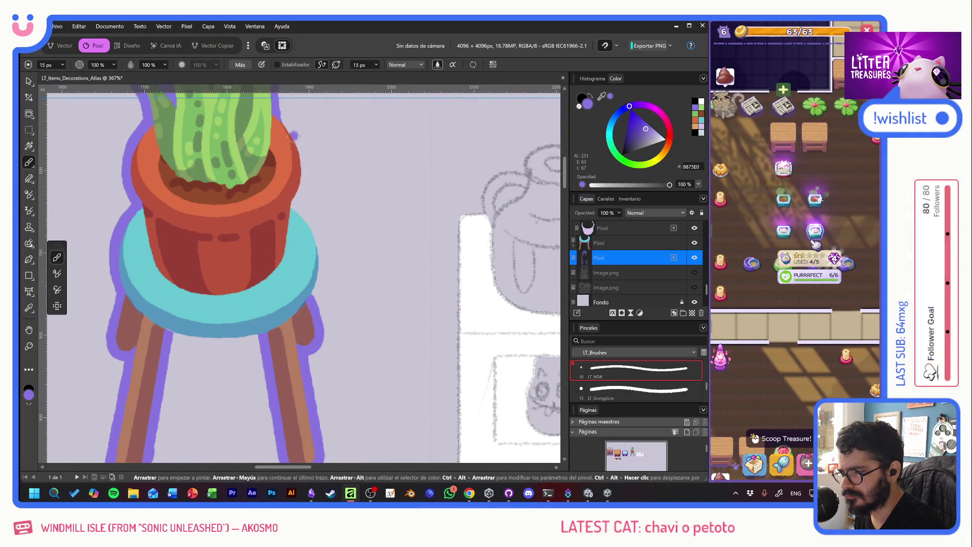
pyautogui.moveTo(282, 112)
pyautogui.mouseDown()
pyautogui.moveTo(304, 180)
pyautogui.moveTo(288, 206)
pyautogui.moveTo(308, 218)
pyautogui.moveTo(323, 266)
pyautogui.mouseUp()
pyautogui.hotkey('ctrl', 'z')
pyautogui.moveTo(294, 202)
pyautogui.mouseDown()
pyautogui.moveTo(321, 251)
pyautogui.moveTo(307, 290)
pyautogui.mouseUp()
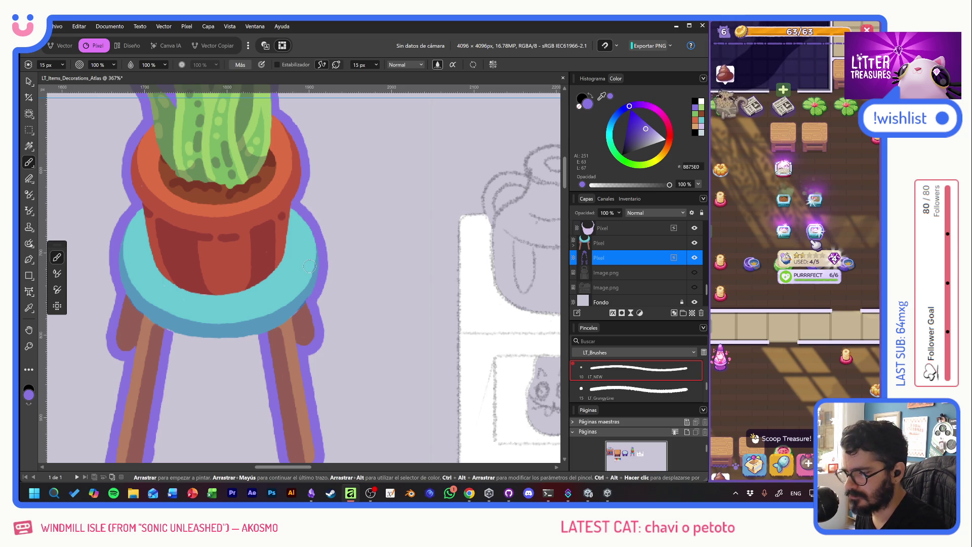
pyautogui.click(334, 175)
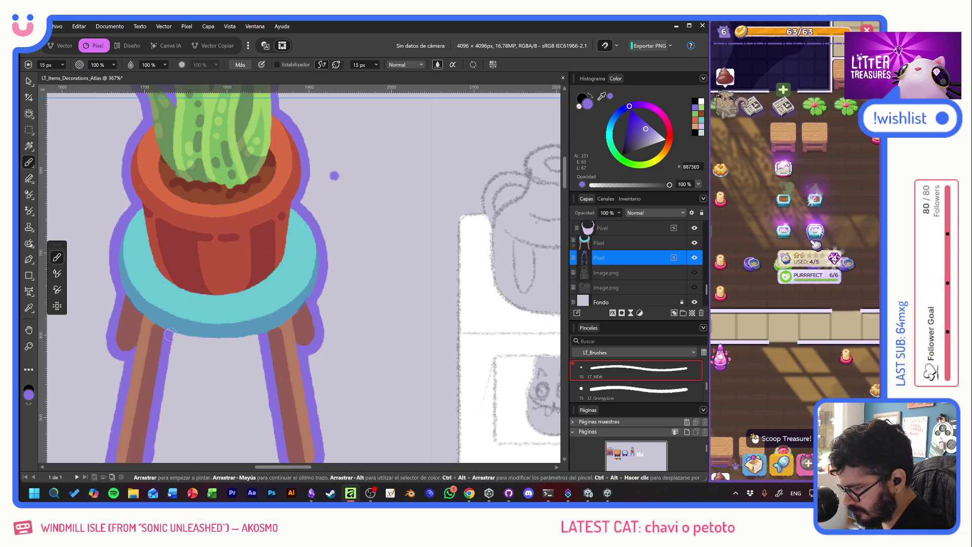
# Step: Outline the stool seat's lower edge in purple, redrawing it shorter until it fits
pyautogui.moveTo(170, 335); pyautogui.dragTo(257, 339)
pyautogui.hotkey('ctrl', 'z')
pyautogui.moveTo(162, 330)
pyautogui.mouseDown()
pyautogui.moveTo(220, 343)
pyautogui.moveTo(259, 336)
pyautogui.mouseUp()
pyautogui.hotkey('ctrl', 'z')
pyautogui.moveTo(168, 329); pyautogui.dragTo(262, 334)
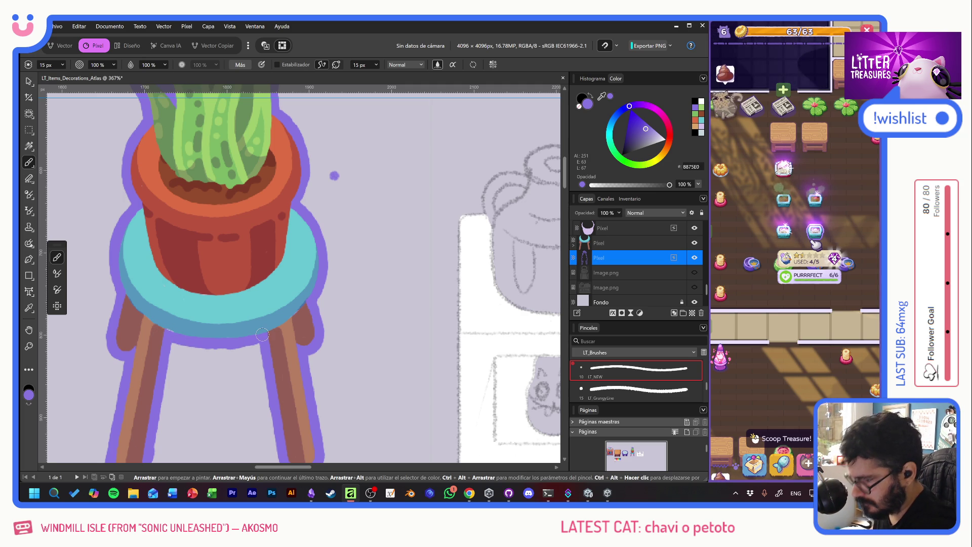
pyautogui.scroll(-3, 346, 321)
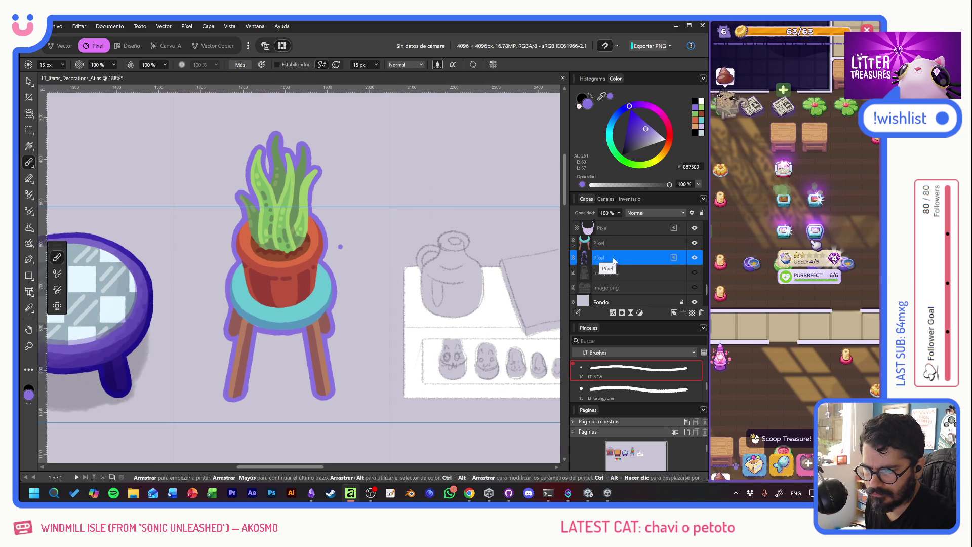
# Step: Marquee a small area right of the pot and add a new pixel layer
pyautogui.click(29, 130)
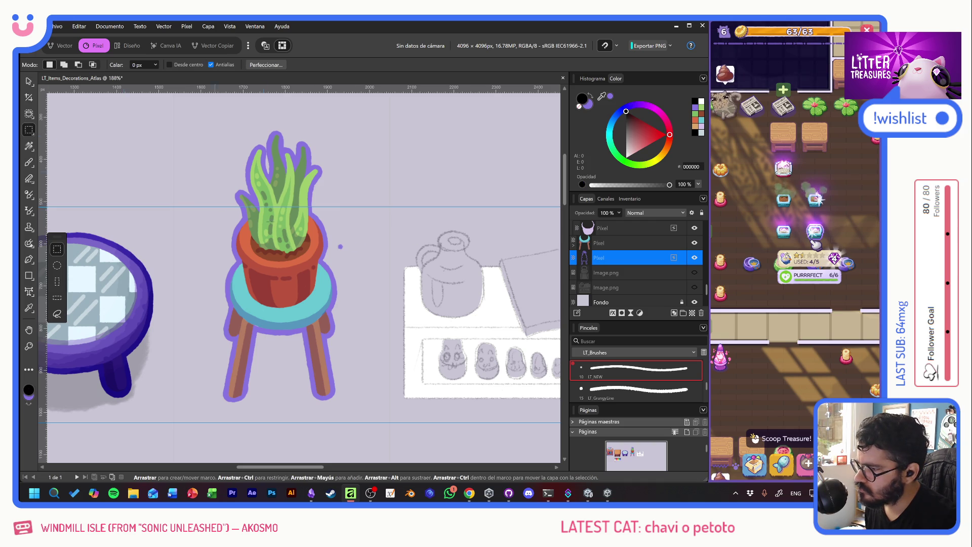
pyautogui.moveTo(334, 239); pyautogui.dragTo(351, 258)
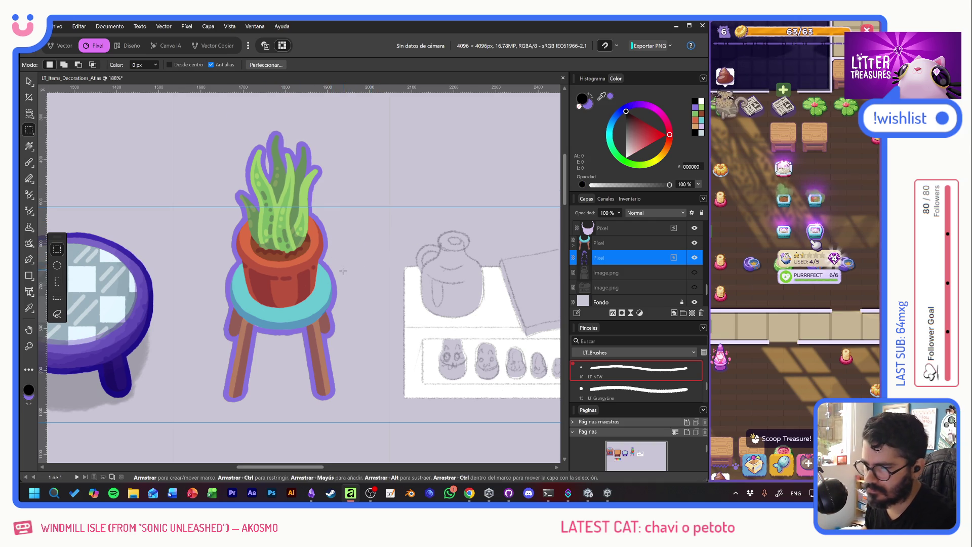
pyautogui.scroll(1, 342, 271)
pyautogui.hotkey('ctrl', 'shift', 'n')
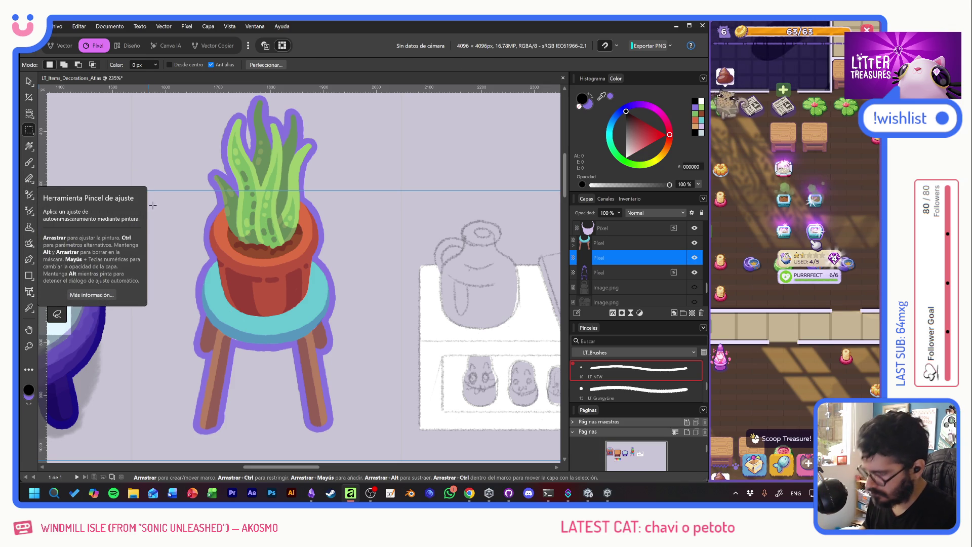
# Step: Sample the stool top's teal as the Paint Brush colour
pyautogui.press('x')
pyautogui.press('b')
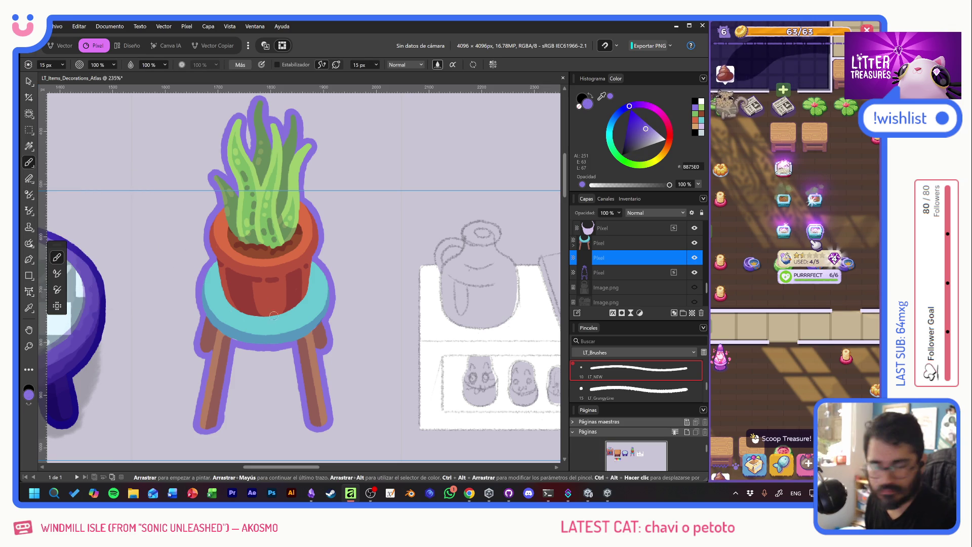
pyautogui.keyDown('alt'); pyautogui.click(272, 323); pyautogui.keyUp('alt')
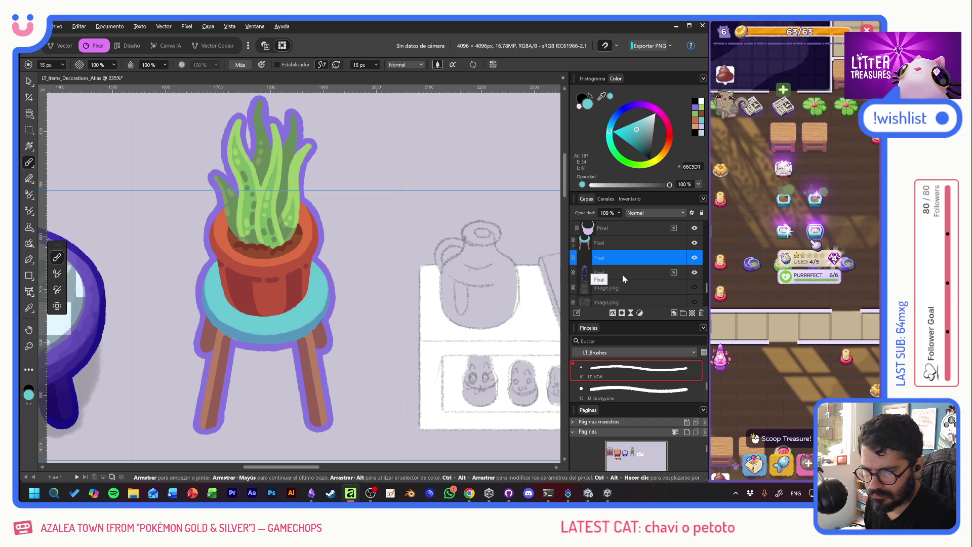
# Step: Fill the new layer with teal, clip it to the outline and set it to Multiplicar blending
pyautogui.hotkey('alt', 'BackSpace')
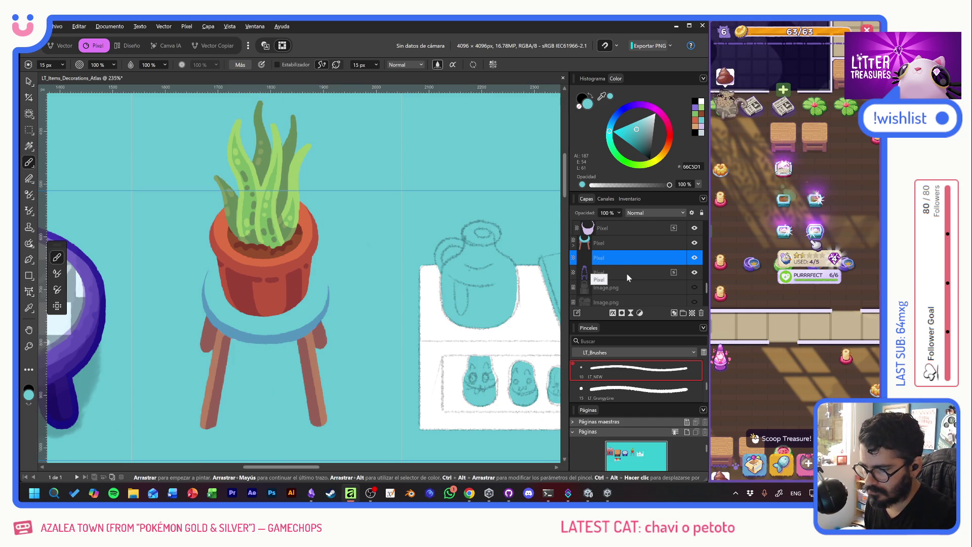
pyautogui.press('Delete')
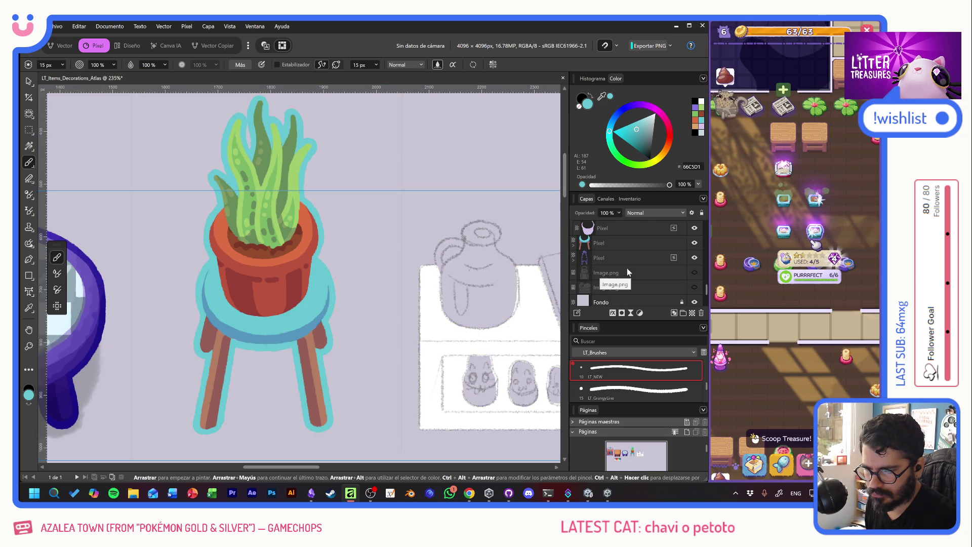
pyautogui.hotkey('ctrl', 'z')
pyautogui.click(634, 214)
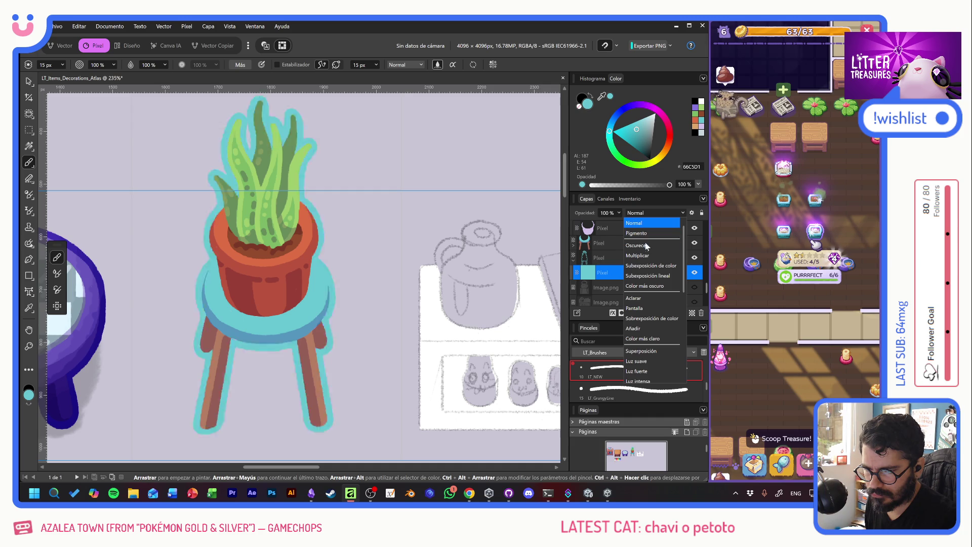
pyautogui.click(644, 257)
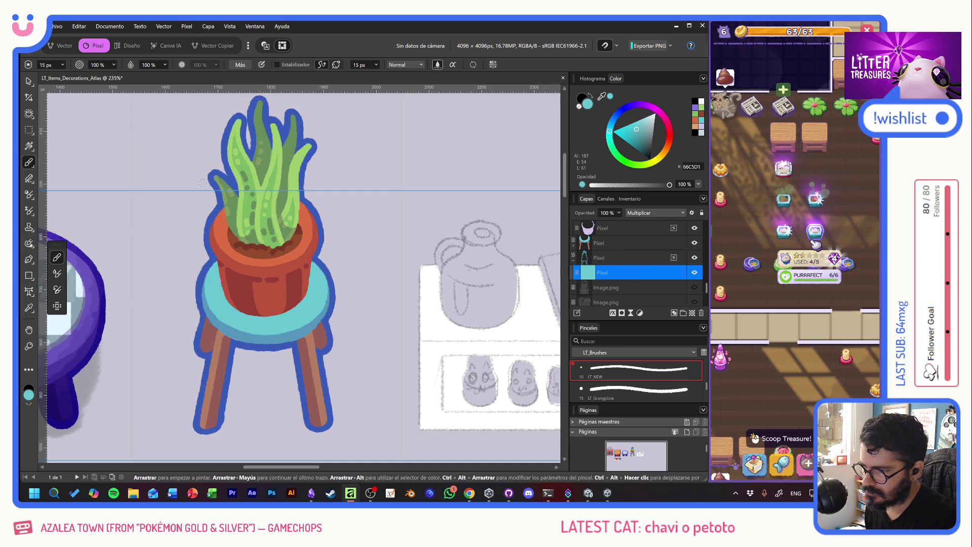
pyautogui.click(29, 82)
pyautogui.scroll(-5, 272, 257)
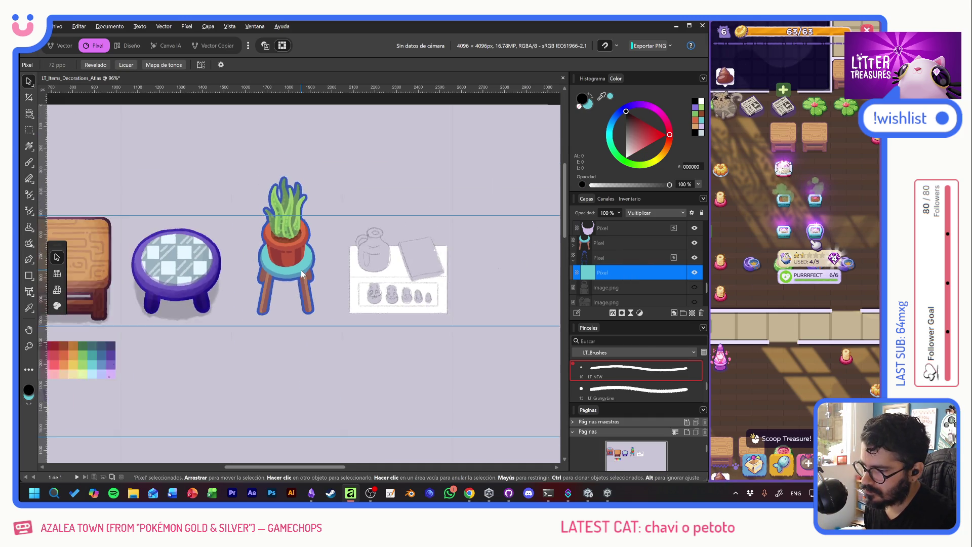
pyautogui.scroll(-1, 301, 269)
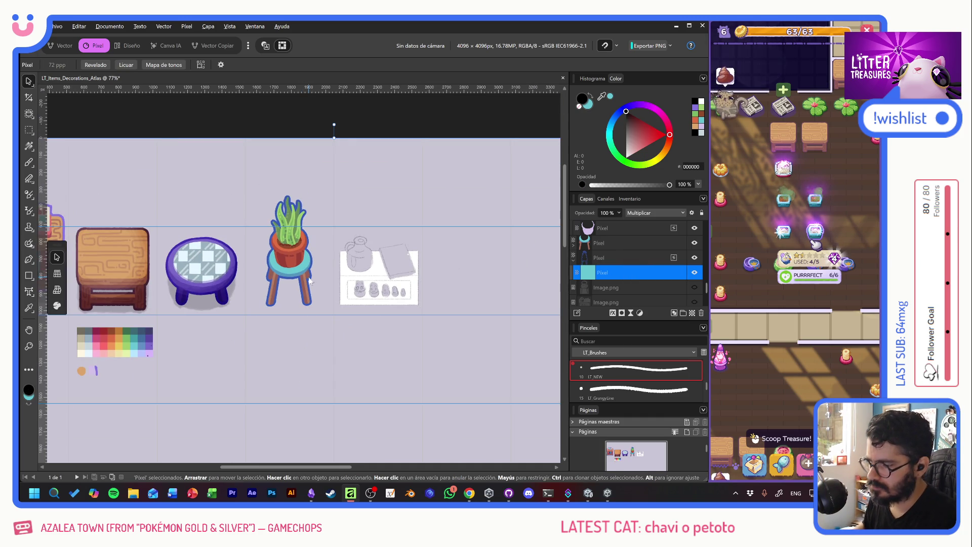
pyautogui.scroll(6, 275, 281)
pyautogui.click(639, 256)
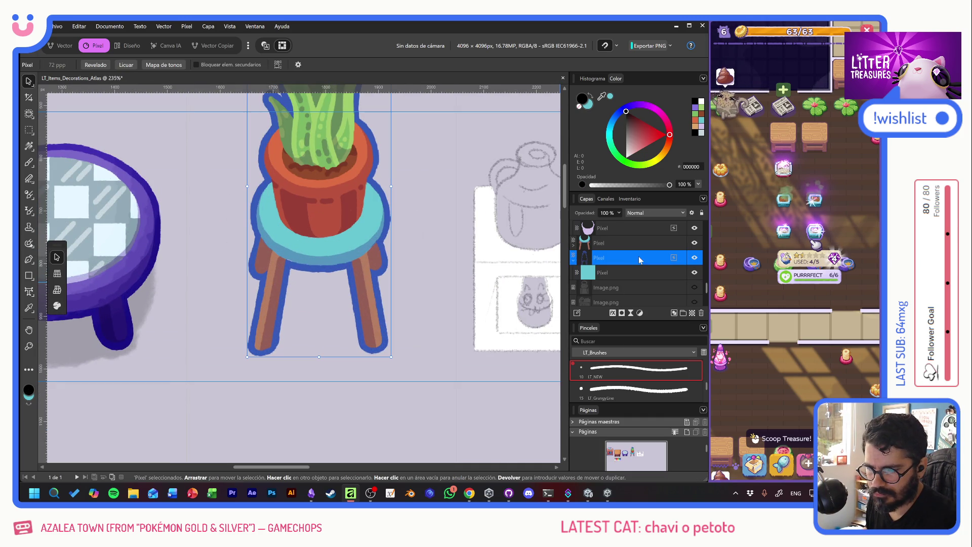
pyautogui.click(574, 261)
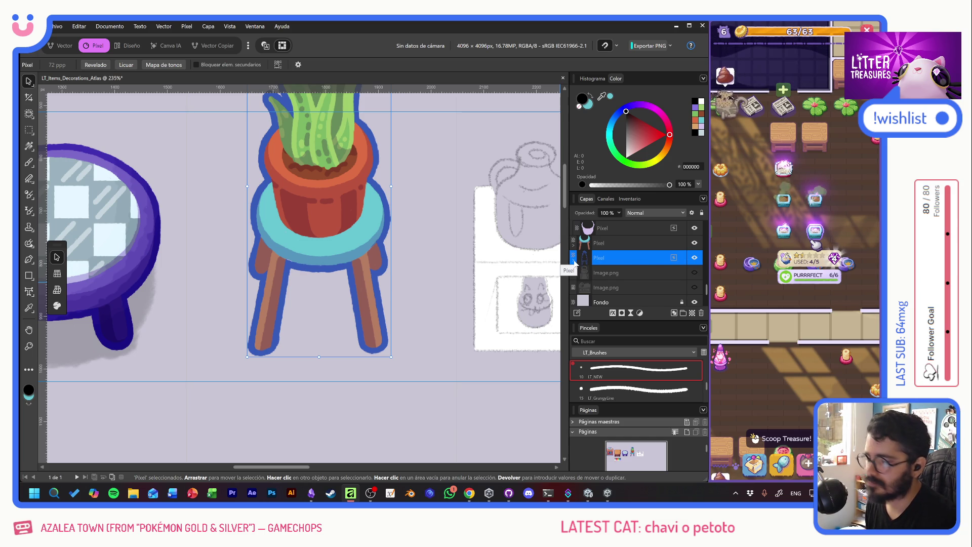
pyautogui.scroll(3, 588, 274)
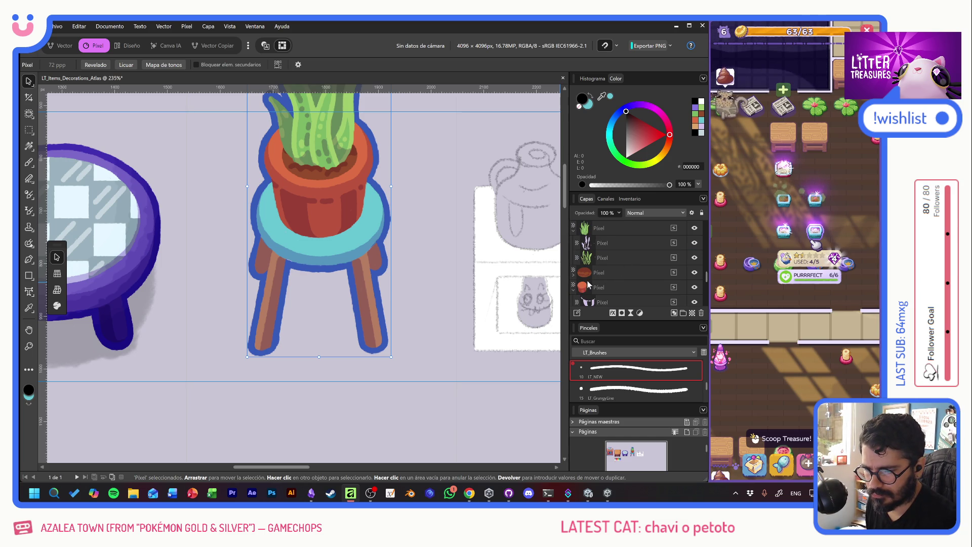
pyautogui.click(572, 231)
pyautogui.scroll(2, 617, 263)
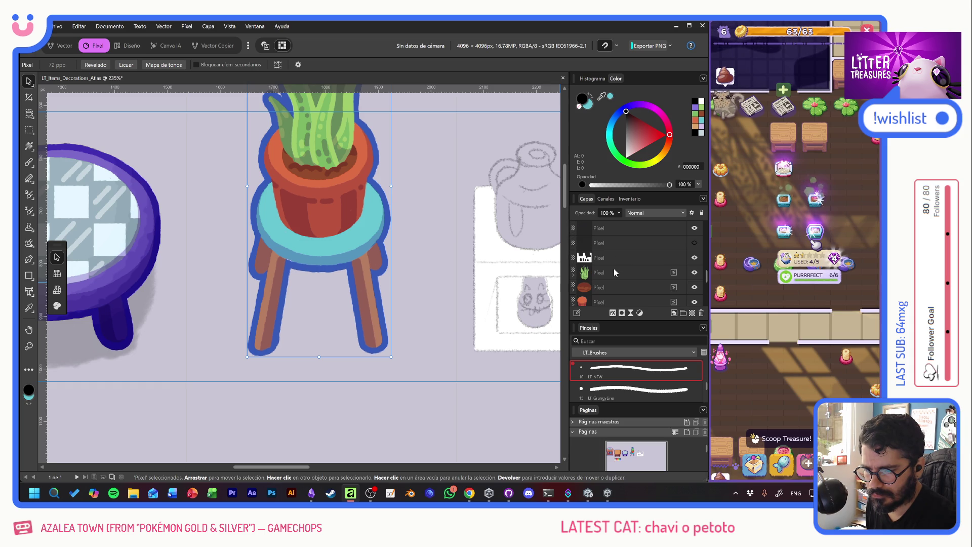
pyautogui.click(621, 273)
pyautogui.scroll(-3, 623, 274)
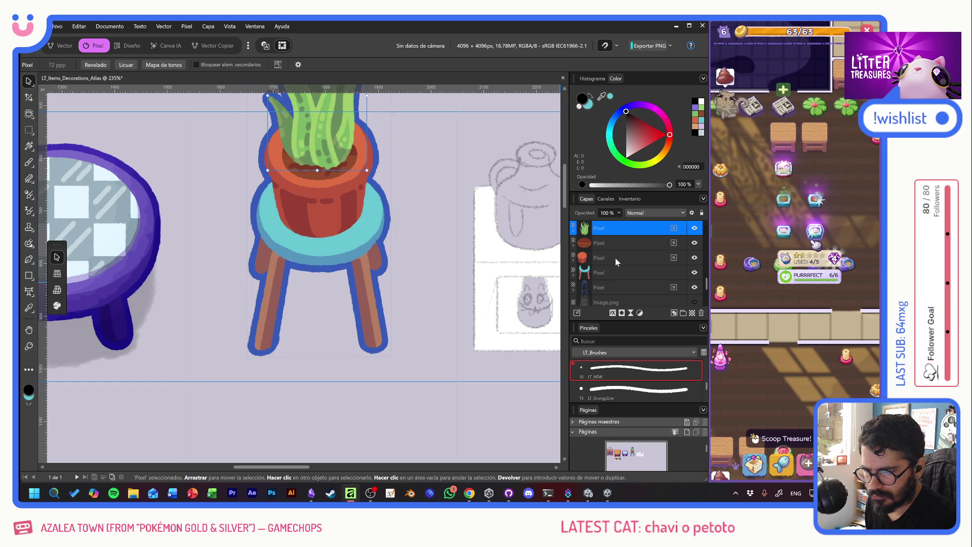
pyautogui.click(581, 260)
pyautogui.click(573, 261)
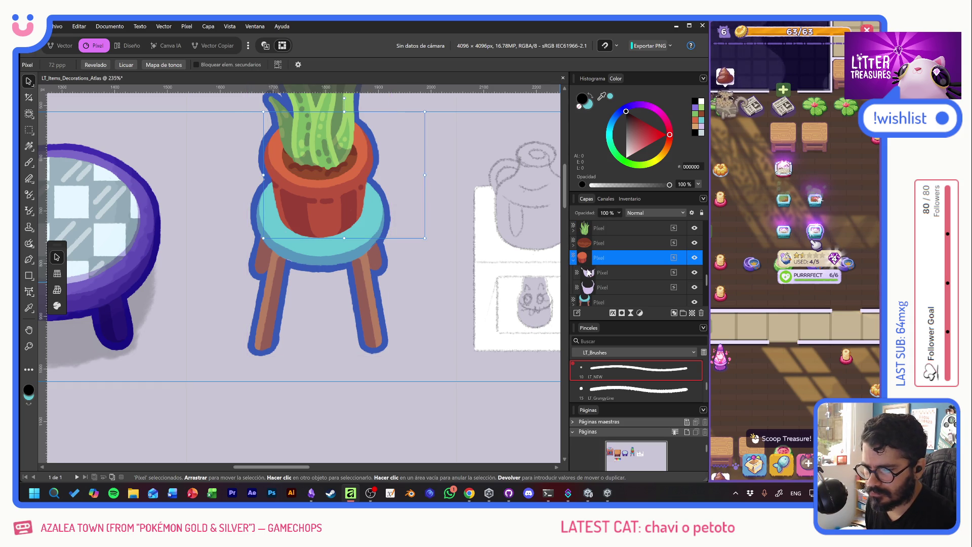
pyautogui.click(30, 131)
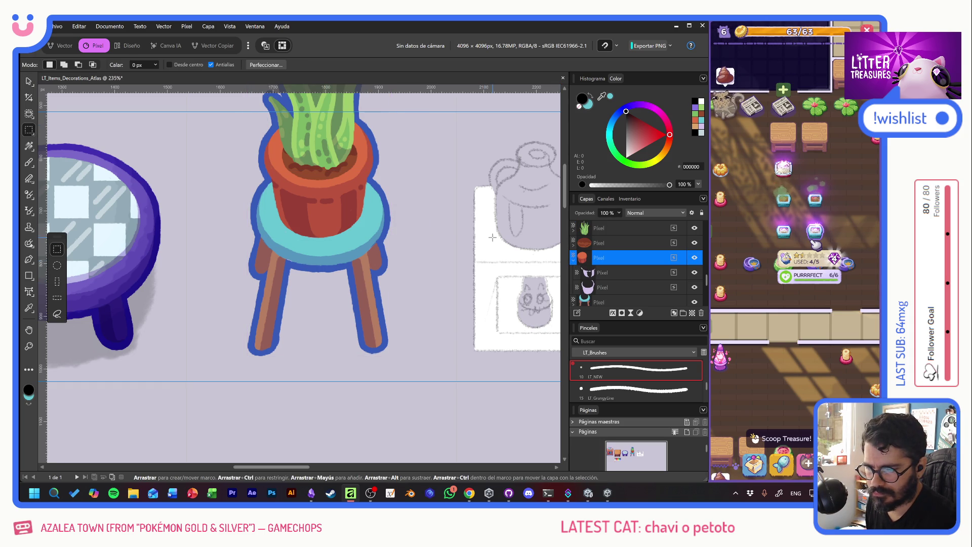
pyautogui.moveTo(392, 102)
pyautogui.mouseDown()
pyautogui.moveTo(487, 228)
pyautogui.moveTo(490, 252)
pyautogui.mouseUp()
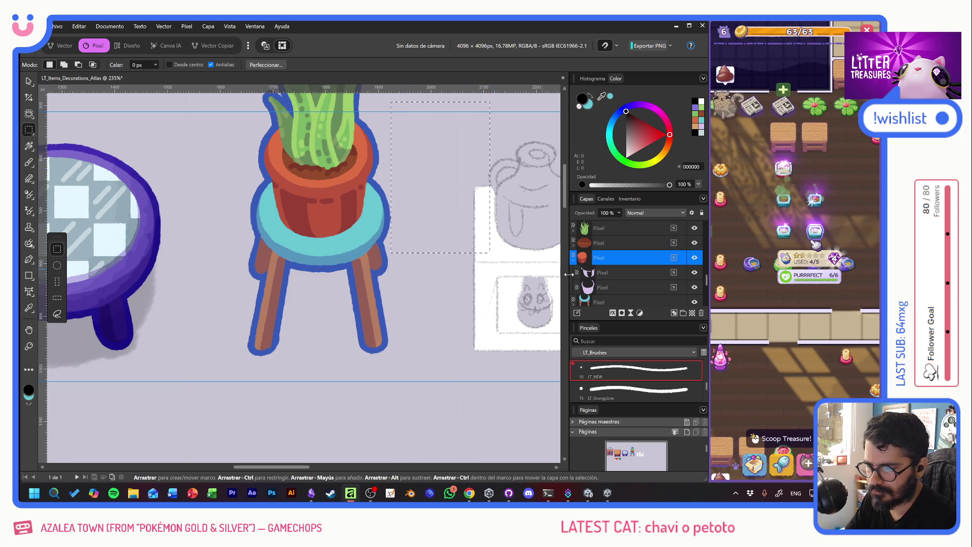
pyautogui.click(621, 286)
pyautogui.click(618, 262)
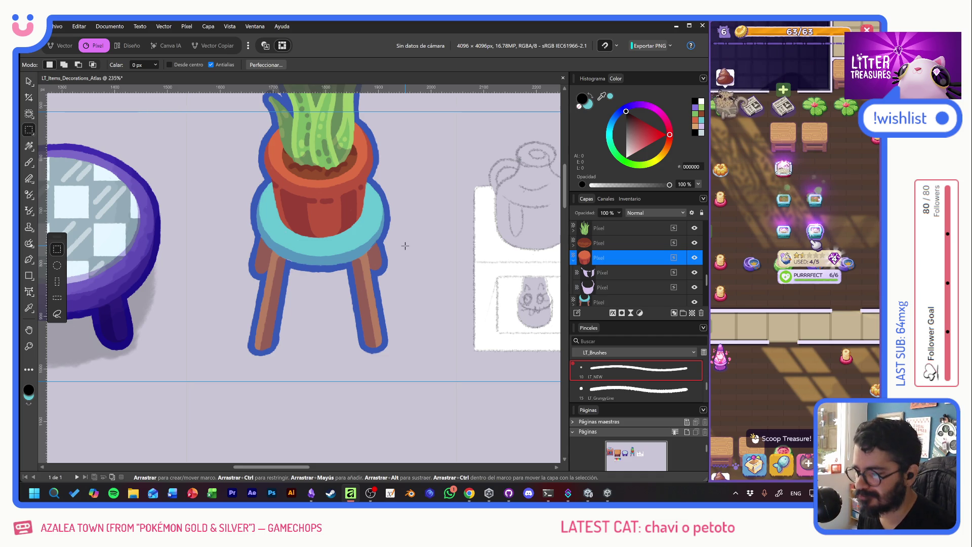
# Step: Collapse the pot layer's children and duplicate the Overlay.af layer with Ctrl+J
pyautogui.moveTo(399, 243); pyautogui.dragTo(414, 287)
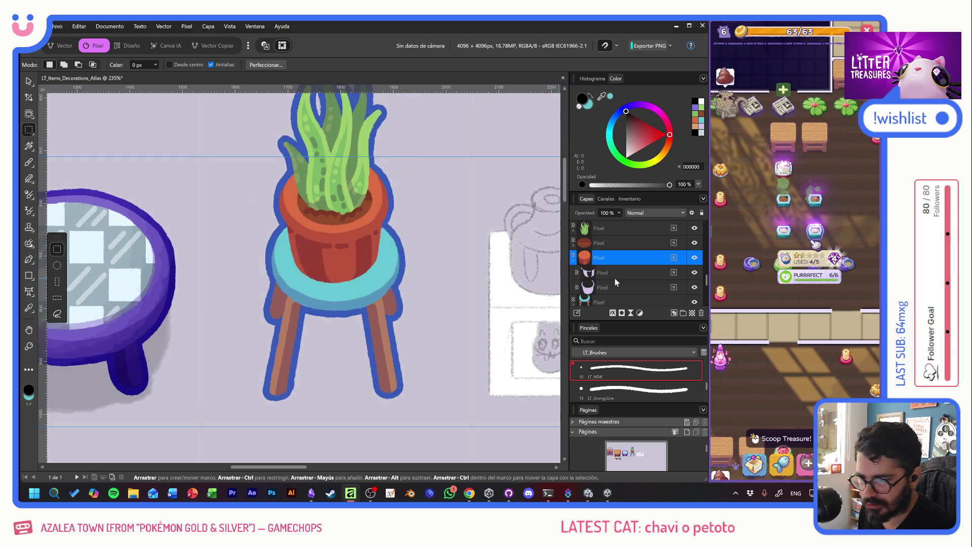
pyautogui.click(574, 261)
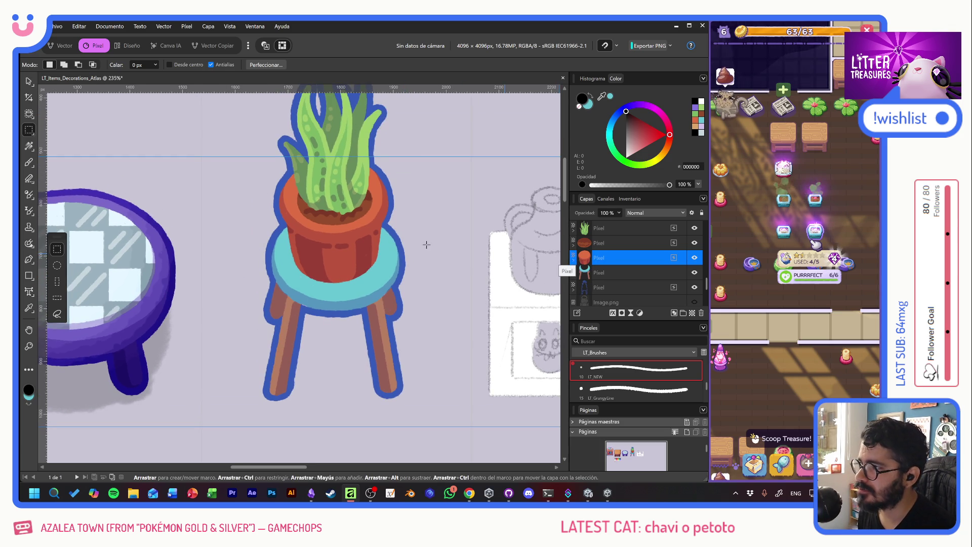
pyautogui.click(29, 82)
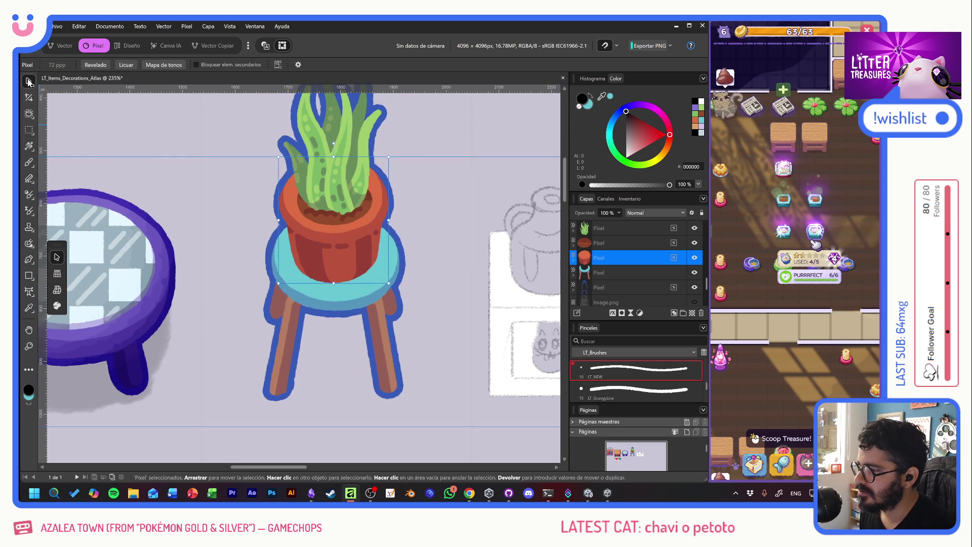
pyautogui.scroll(3, 603, 242)
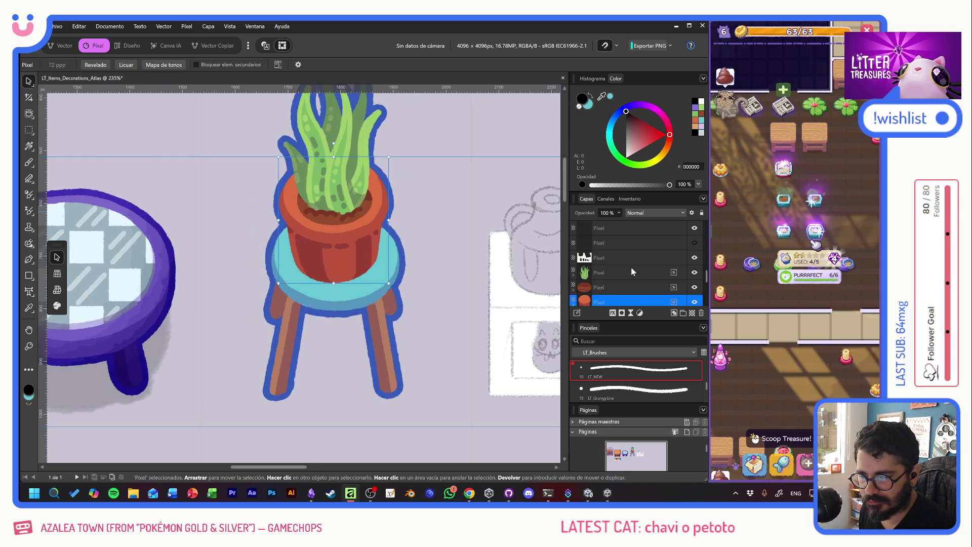
pyautogui.scroll(-3, 633, 271)
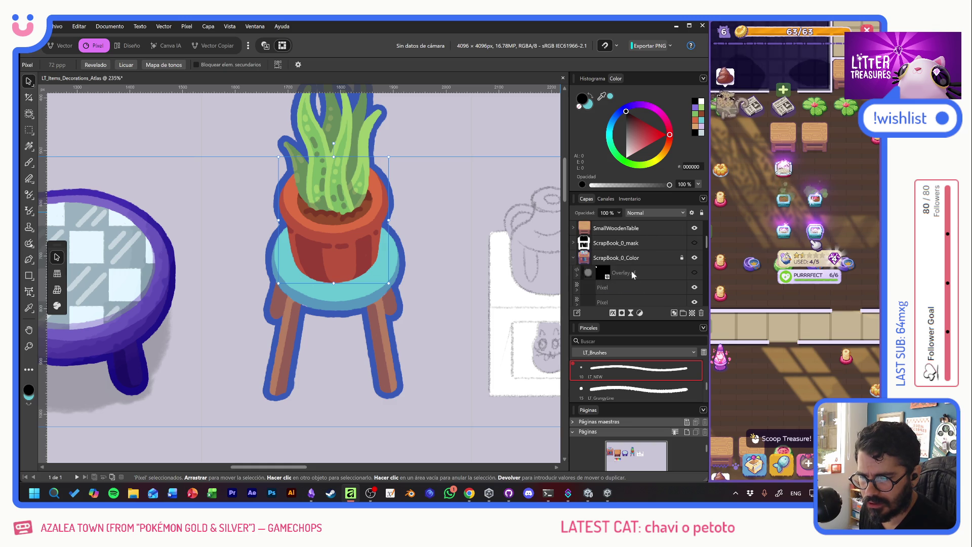
pyautogui.click(649, 273)
pyautogui.hotkey('ctrl', 'j')
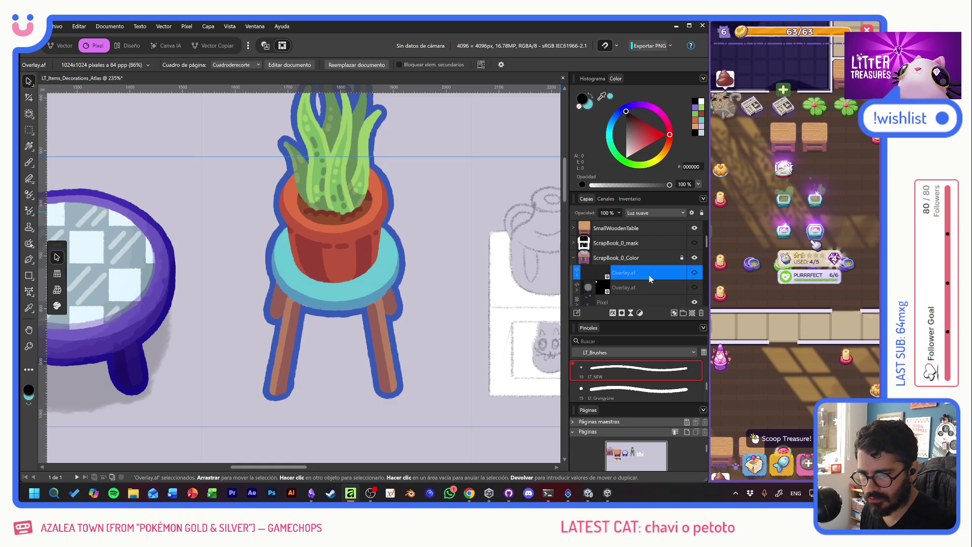
pyautogui.scroll(-3, 264, 273)
pyautogui.hscroll(-5, 263, 273)
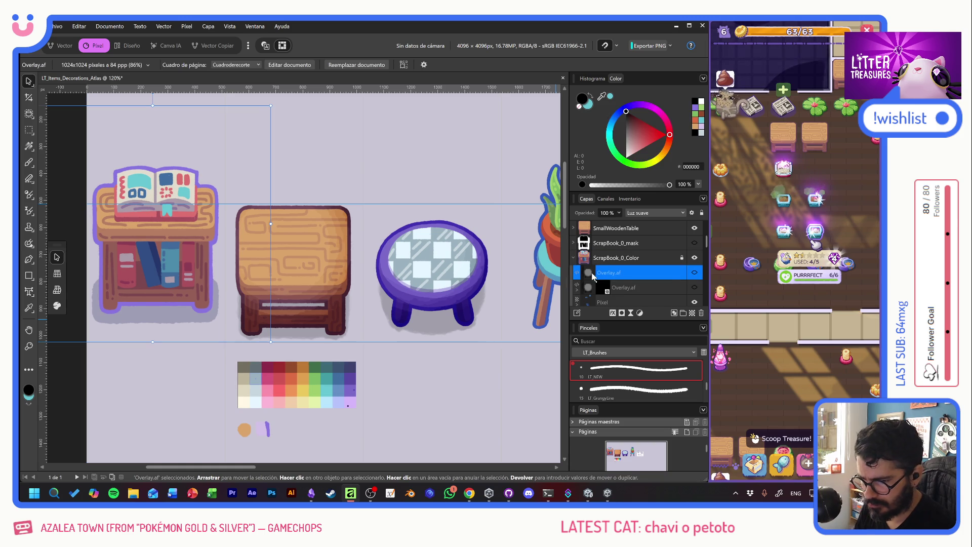
# Step: Raise the Overlay.af copy in the layer stack above SmallWoodenTable
pyautogui.doubleClick(611, 273)
pyautogui.press('Escape')
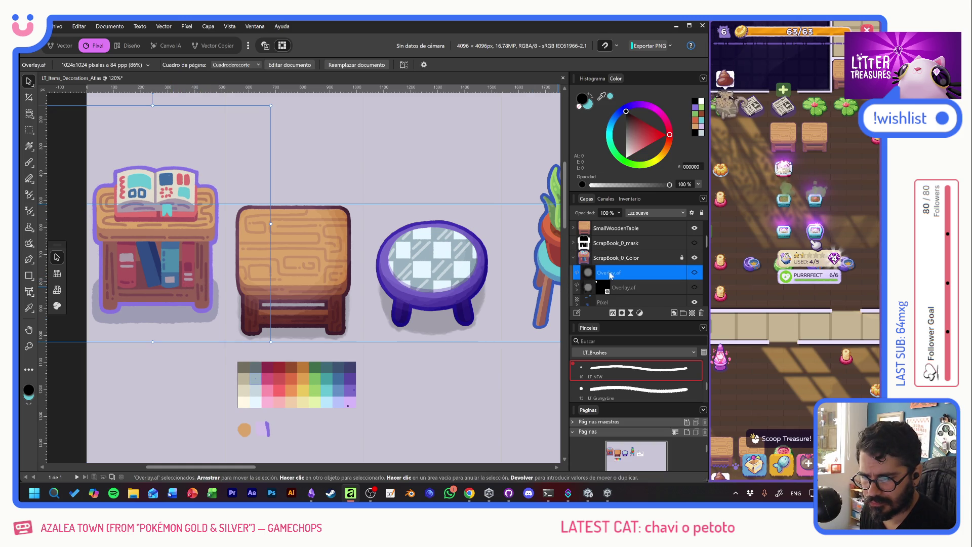
pyautogui.moveTo(610, 276)
pyautogui.mouseDown()
pyautogui.moveTo(625, 237)
pyautogui.moveTo(624, 250)
pyautogui.mouseUp()
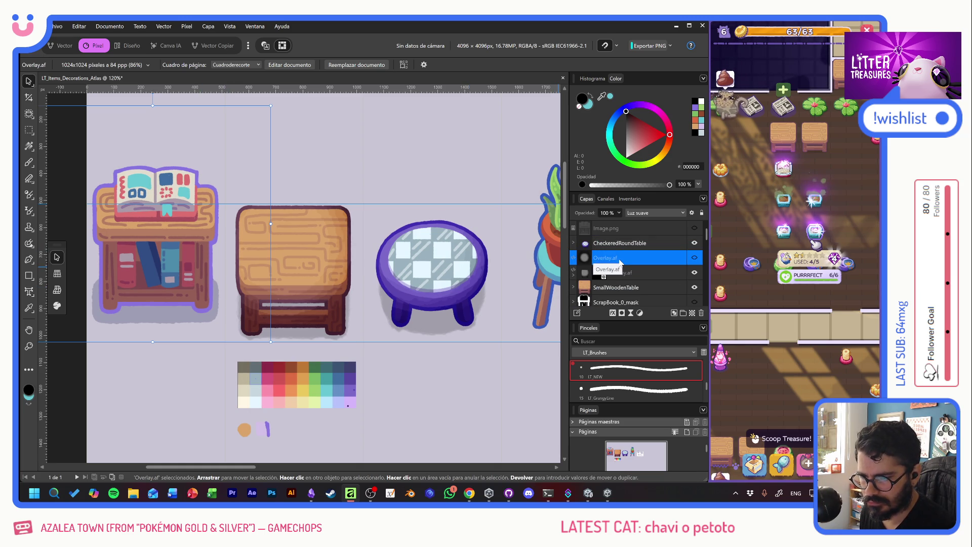
pyautogui.moveTo(239, 258); pyautogui.dragTo(417, 302)
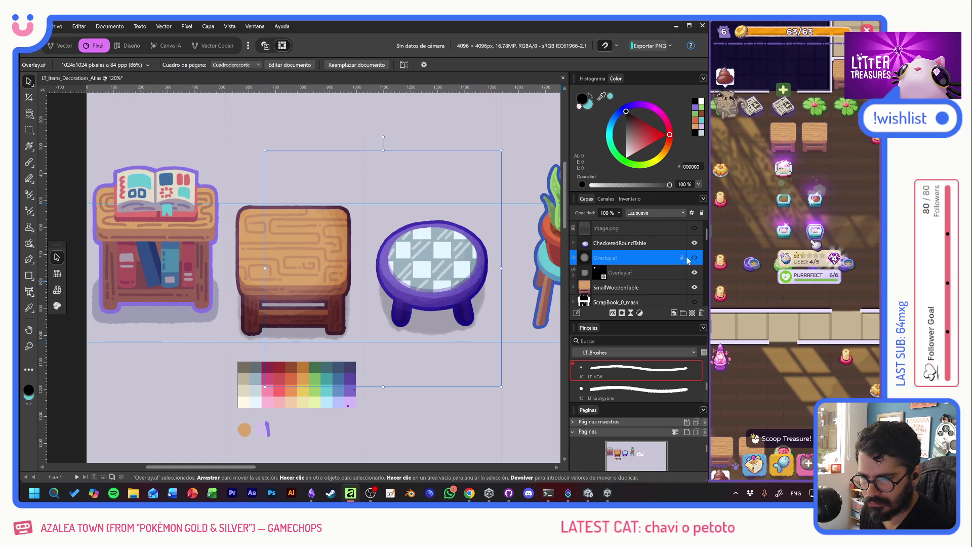
# Step: Center the overlay glow on the potted plant and nest it inside the plant's layers
pyautogui.moveTo(683, 262)
pyautogui.mouseDown()
pyautogui.moveTo(276, 227)
pyautogui.moveTo(379, 285)
pyautogui.moveTo(431, 264)
pyautogui.moveTo(409, 238)
pyautogui.moveTo(417, 229)
pyautogui.moveTo(420, 237)
pyautogui.mouseUp()
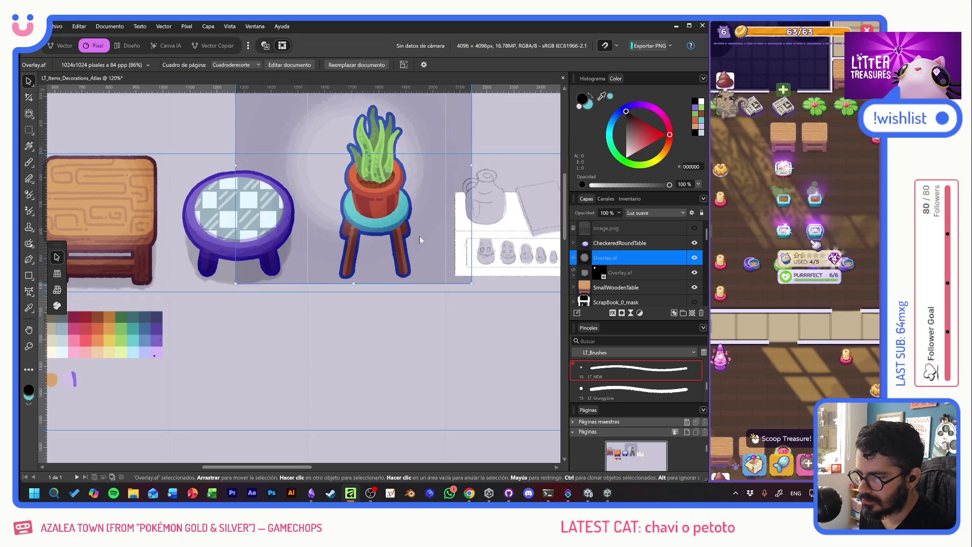
pyautogui.scroll(5, 414, 215)
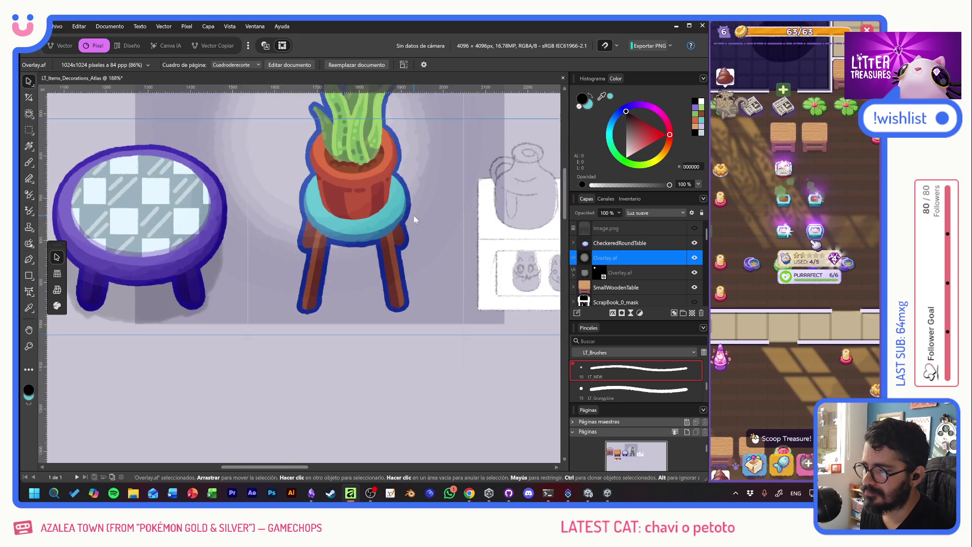
pyautogui.scroll(-3, 418, 218)
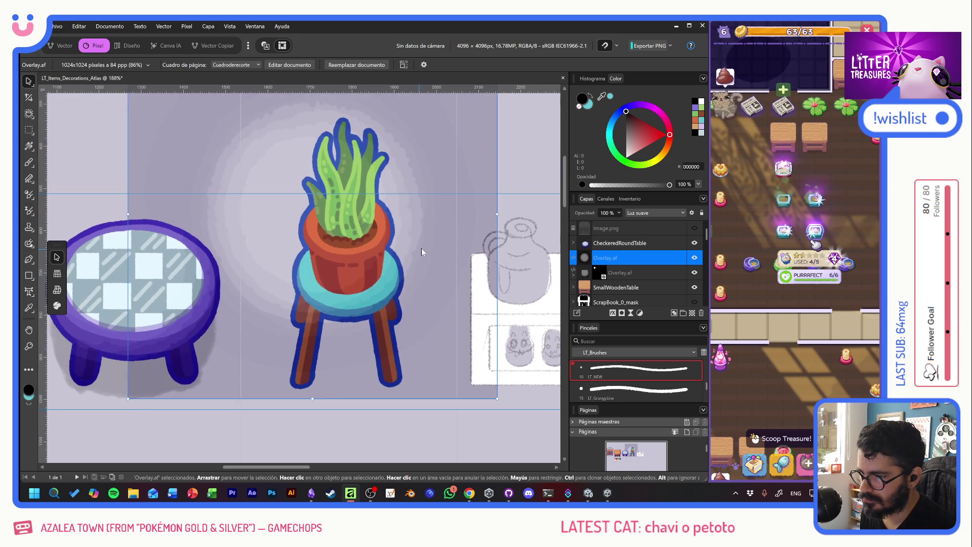
pyautogui.moveTo(427, 216)
pyautogui.mouseDown()
pyautogui.moveTo(419, 238)
pyautogui.moveTo(405, 235)
pyautogui.moveTo(418, 239)
pyautogui.mouseUp()
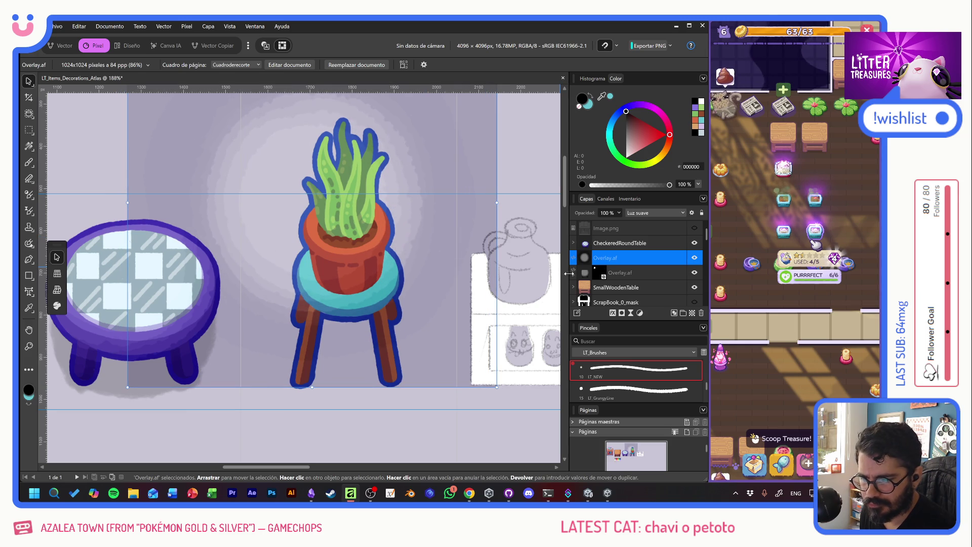
pyautogui.scroll(-2, 642, 267)
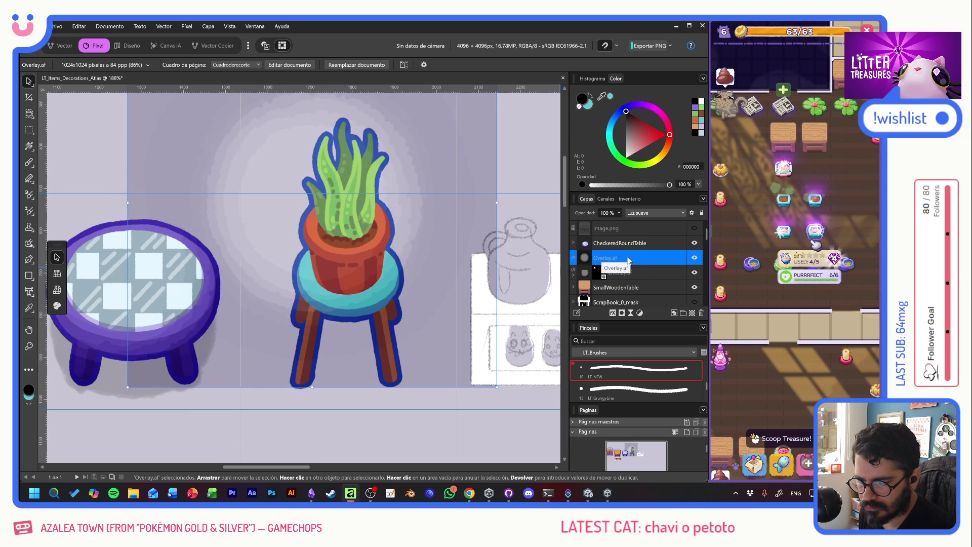
pyautogui.scroll(2, 633, 284)
pyautogui.moveTo(637, 310)
pyautogui.mouseDown()
pyautogui.moveTo(631, 275)
pyautogui.moveTo(628, 306)
pyautogui.moveTo(629, 238)
pyautogui.moveTo(620, 266)
pyautogui.moveTo(628, 239)
pyautogui.mouseUp()
# Step: Rename the plant-on-stool's outline pixel layer to 'Border'
pyautogui.scroll(3, 628, 280)
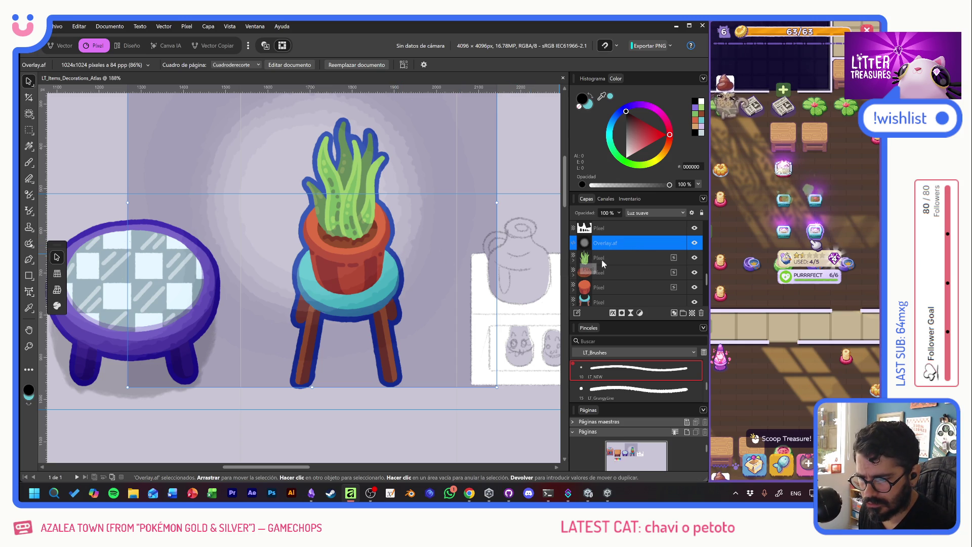
pyautogui.scroll(-2, 613, 257)
pyautogui.doubleClick(603, 273)
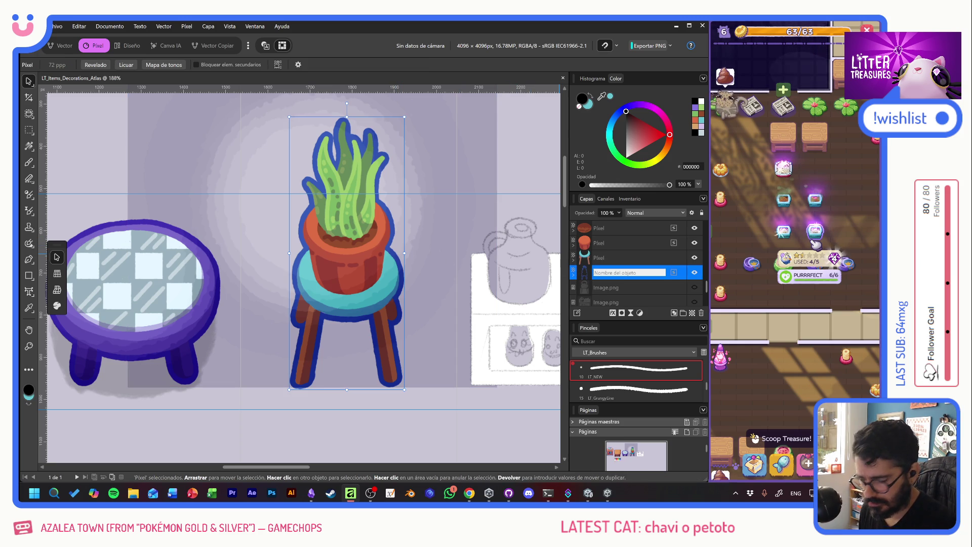
pyautogui.write('Border')
pyautogui.press('Return')
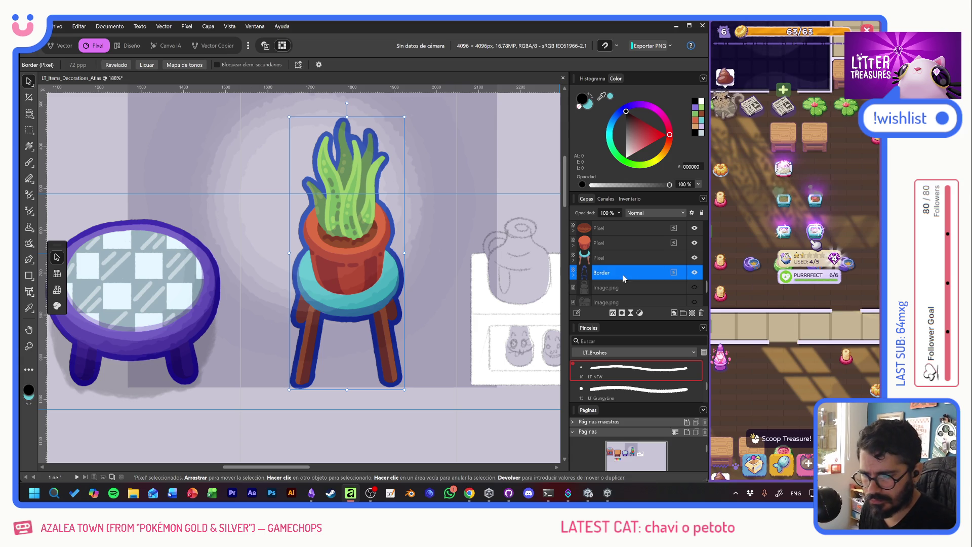
pyautogui.scroll(2, 620, 284)
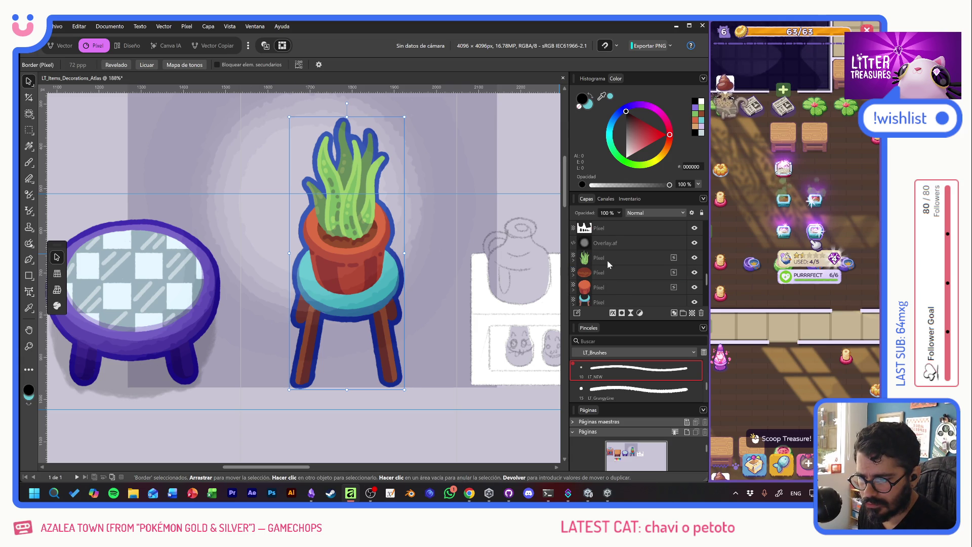
# Step: Load a selection of the painted plant, pot and outlined stool from their layer thumbnails
pyautogui.keyDown('ctrl'); pyautogui.click(584, 259); pyautogui.keyUp('ctrl')
pyautogui.keyDown('ctrl'); pyautogui.keyDown('shift'); pyautogui.click(585, 287); pyautogui.keyUp('shift'); pyautogui.keyUp('ctrl')
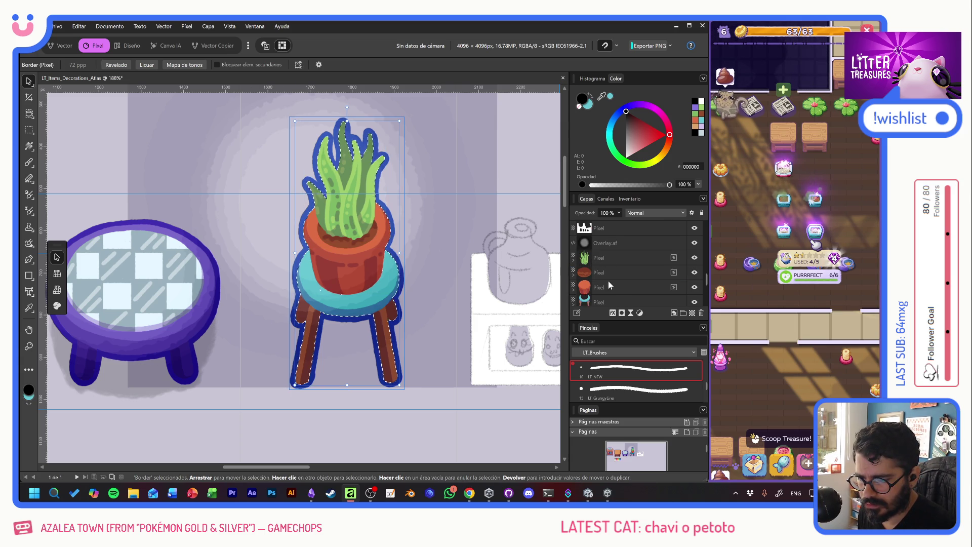
pyautogui.scroll(-3, 608, 281)
pyautogui.keyDown('ctrl'); pyautogui.click(586, 245); pyautogui.keyUp('ctrl')
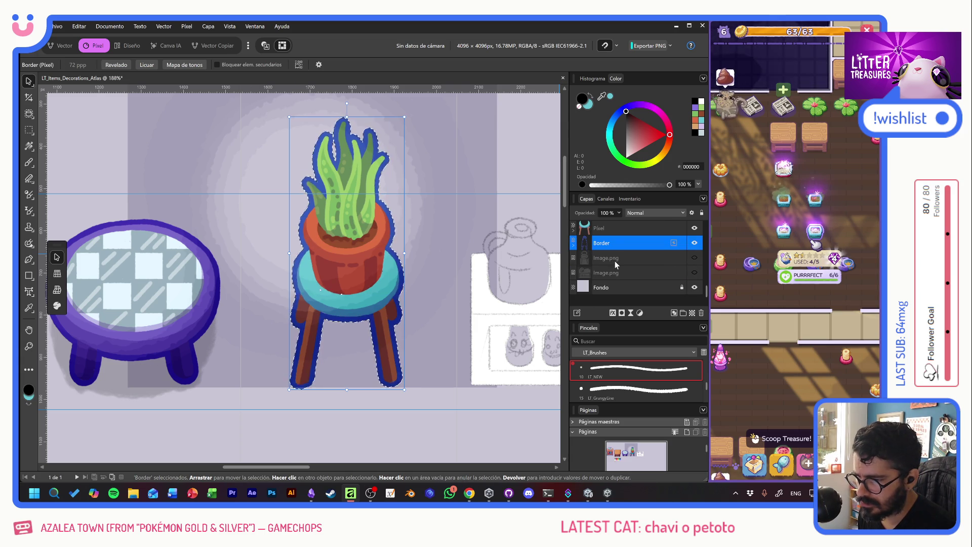
pyautogui.scroll(3, 614, 260)
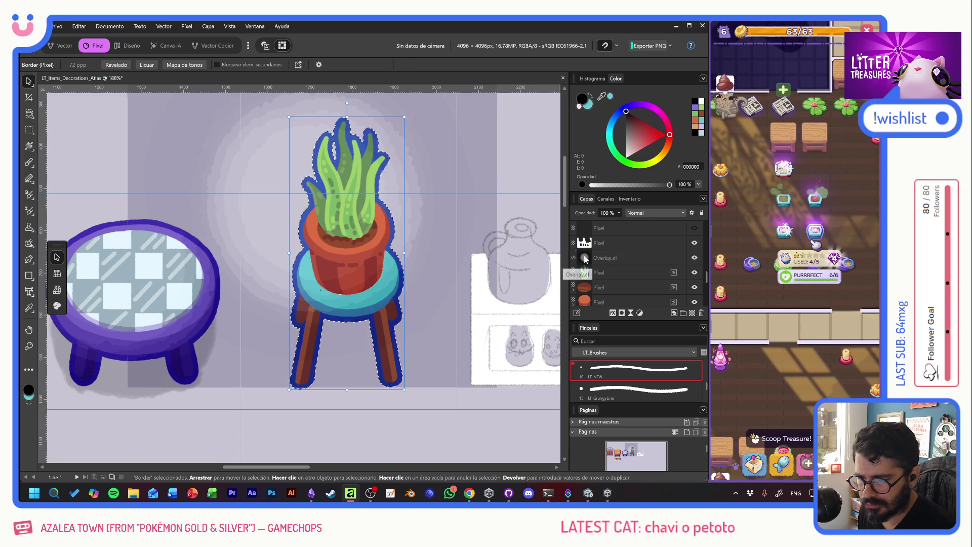
# Step: Add a mask to Overlay.af and limit it to the stool selection
pyautogui.click(628, 258)
pyautogui.click(622, 313)
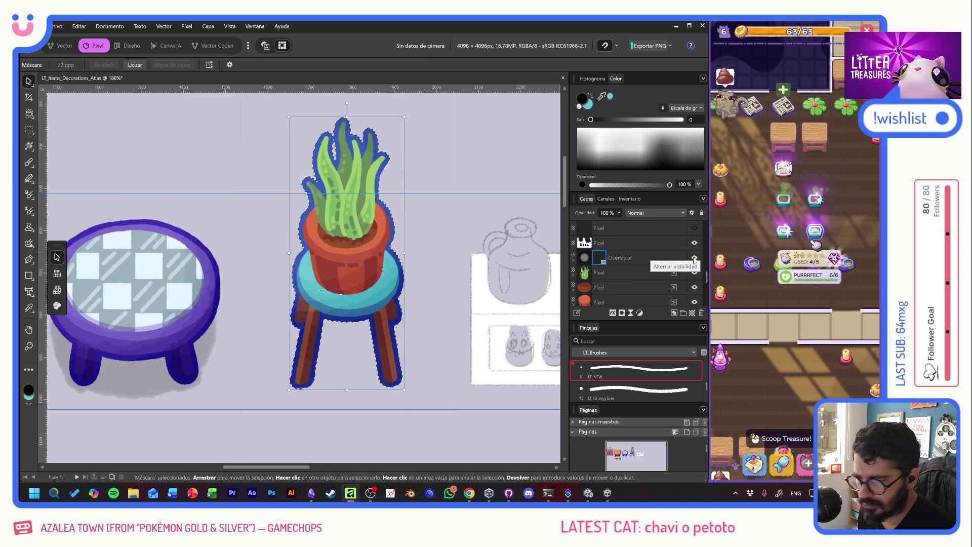
pyautogui.click(694, 258)
pyautogui.click(694, 257)
pyautogui.click(695, 259)
pyautogui.click(695, 259)
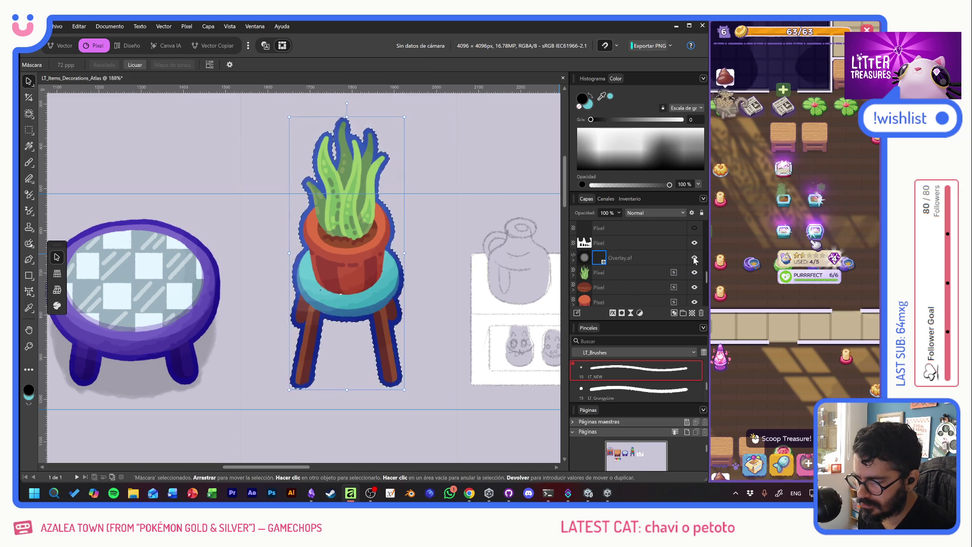
pyautogui.hotkey('ctrl', 'i')
pyautogui.moveTo(394, 249)
pyautogui.mouseDown()
pyautogui.moveTo(633, 233)
pyautogui.moveTo(291, 272)
pyautogui.moveTo(228, 269)
pyautogui.mouseUp()
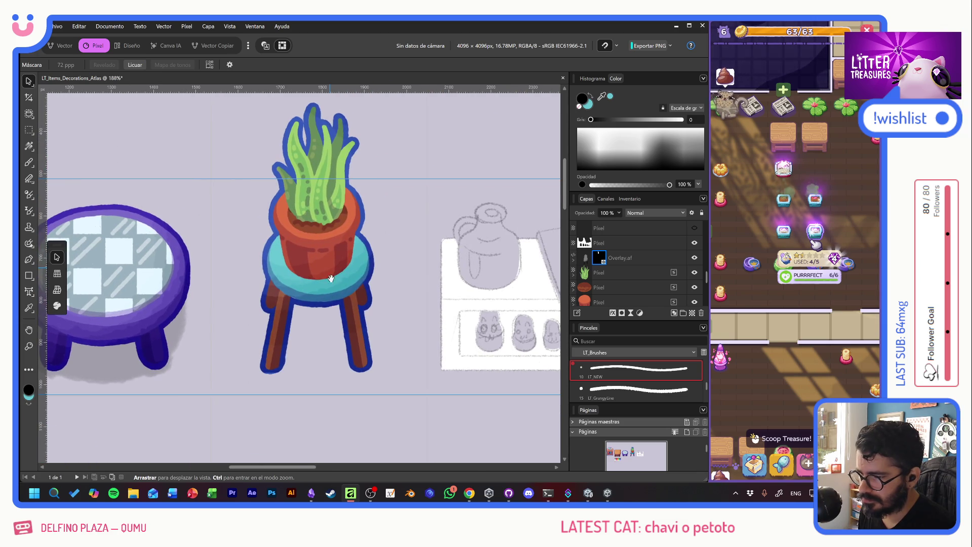
# Step: Group the plant's painted layers and Border into a group named 'Art'
pyautogui.click(641, 273)
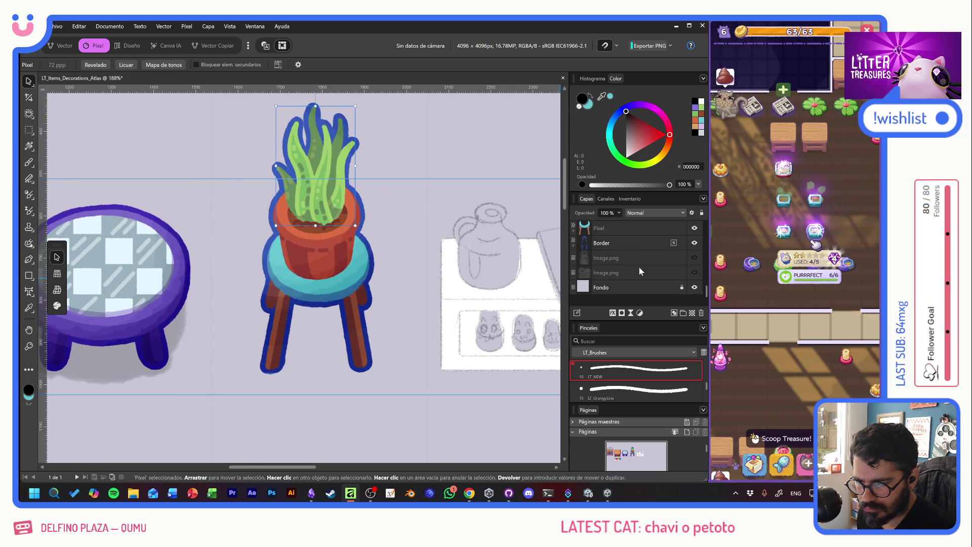
pyautogui.click(641, 226)
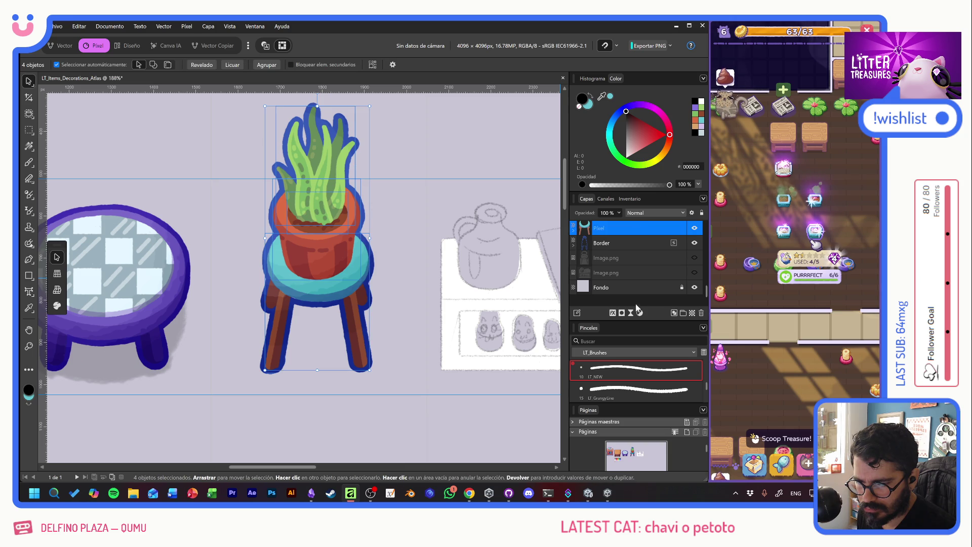
pyautogui.keyDown('shift'); pyautogui.click(634, 244); pyautogui.keyUp('shift')
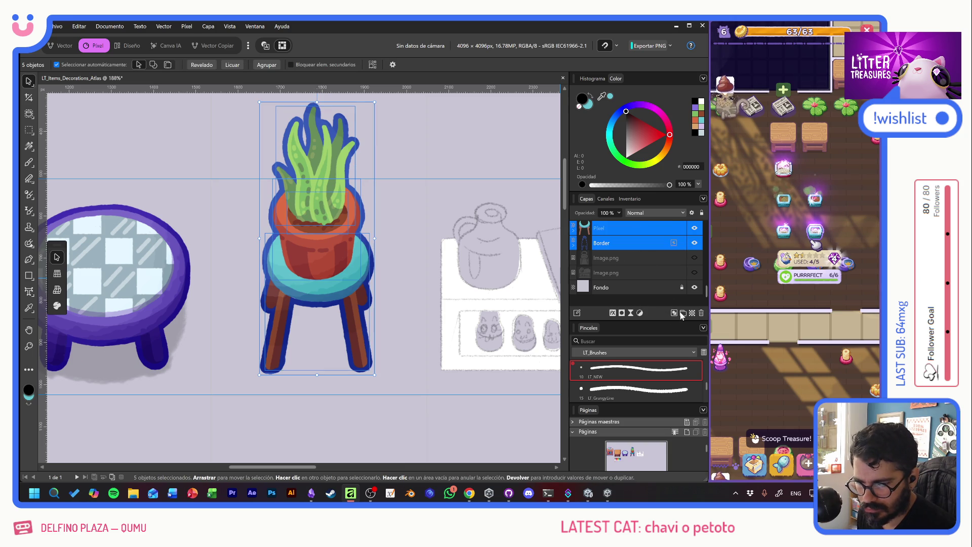
pyautogui.click(682, 313)
pyautogui.doubleClick(613, 243)
pyautogui.write('Art')
pyautogui.press('Return')
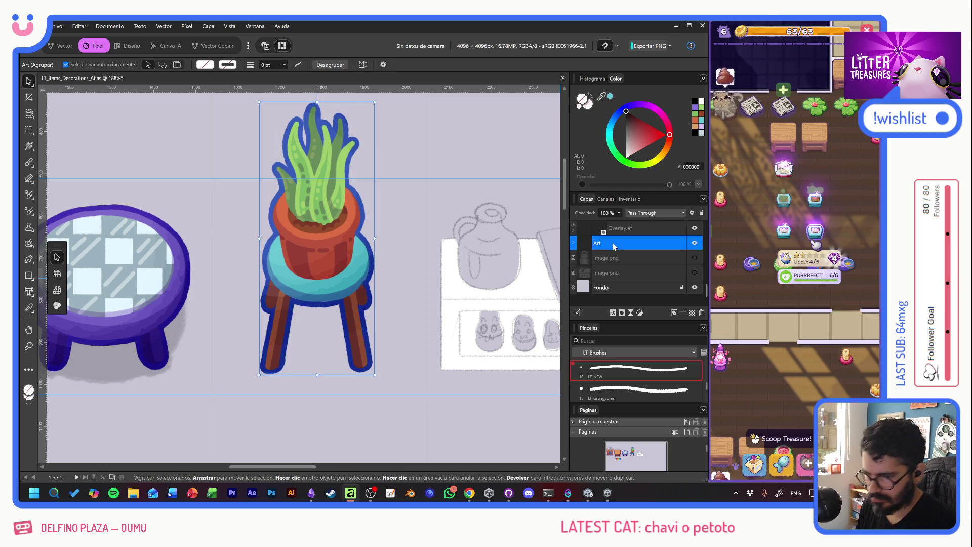
# Step: Add a new pixel layer below Art and name it 'Shadow'
pyautogui.click(674, 313)
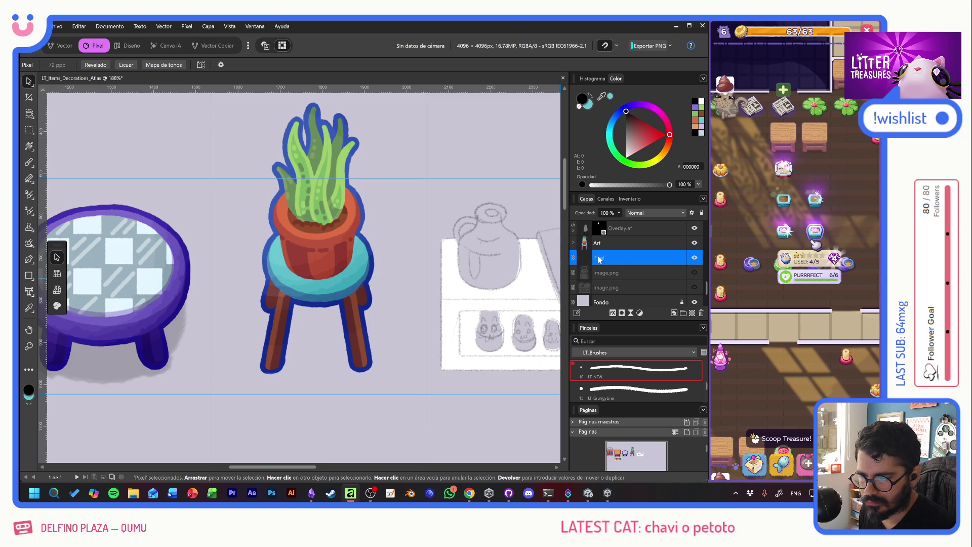
pyautogui.doubleClick(604, 259)
pyautogui.write('Shadow')
pyautogui.press('Return')
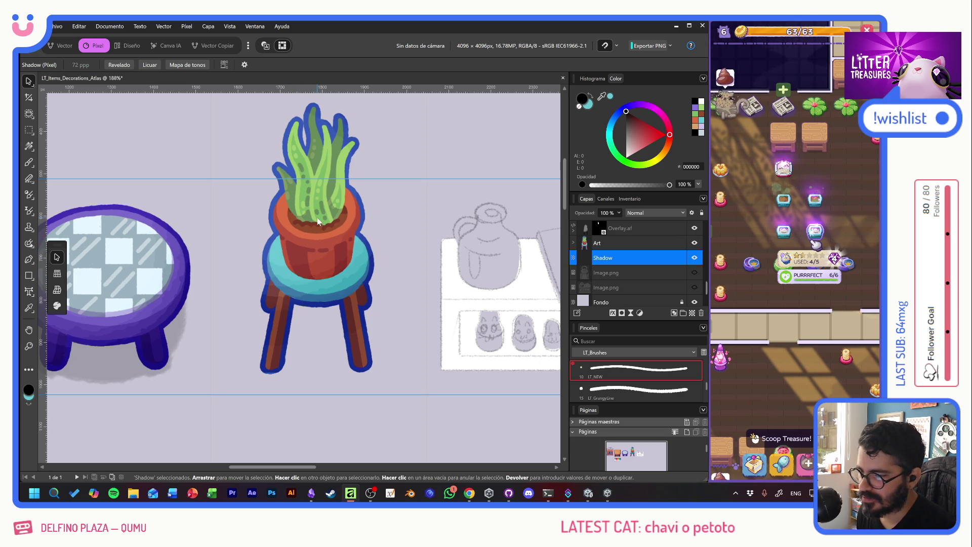
# Step: Set up the Paint Brush with black and the soft LT_Overlay brush
pyautogui.scroll(1, 317, 219)
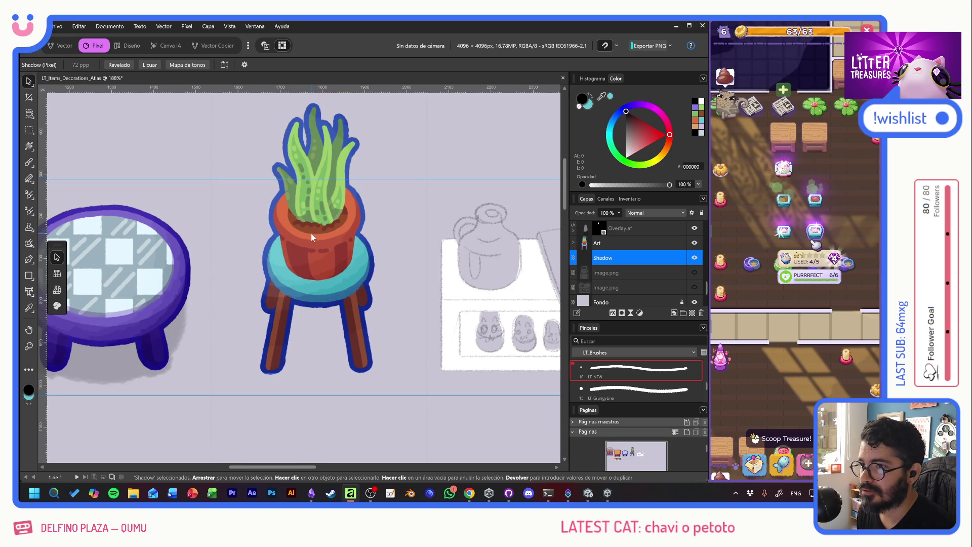
pyautogui.click(30, 163)
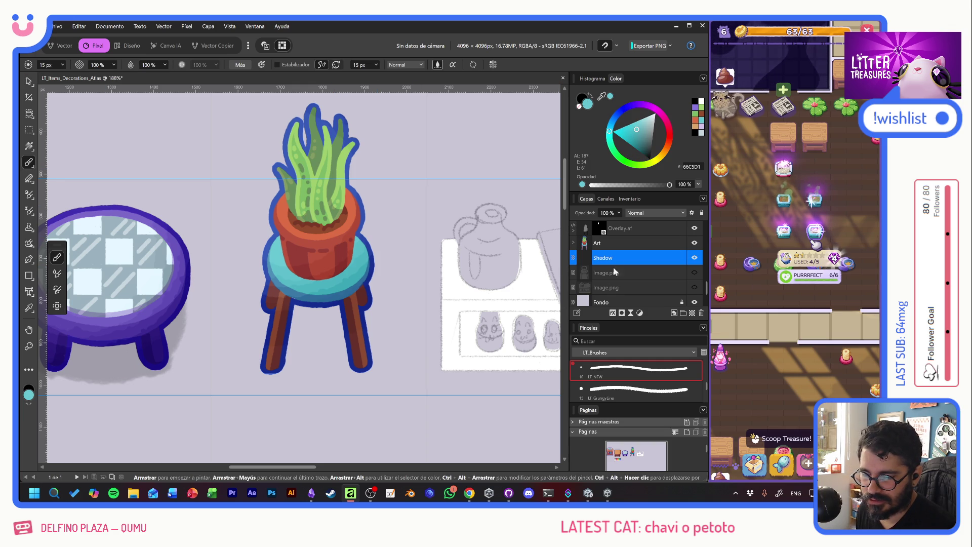
pyautogui.moveTo(640, 136); pyautogui.dragTo(657, 191)
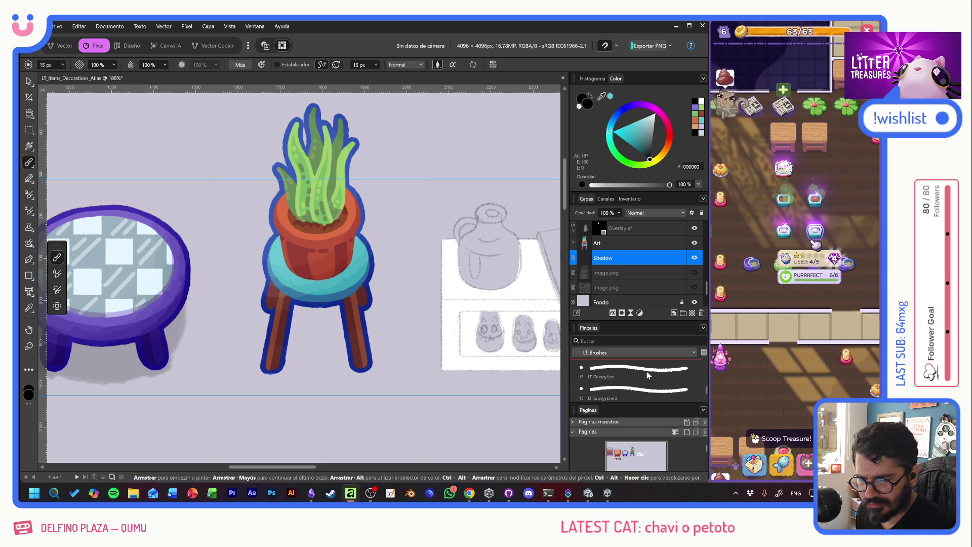
pyautogui.scroll(1, 647, 372)
pyautogui.scroll(2, 646, 376)
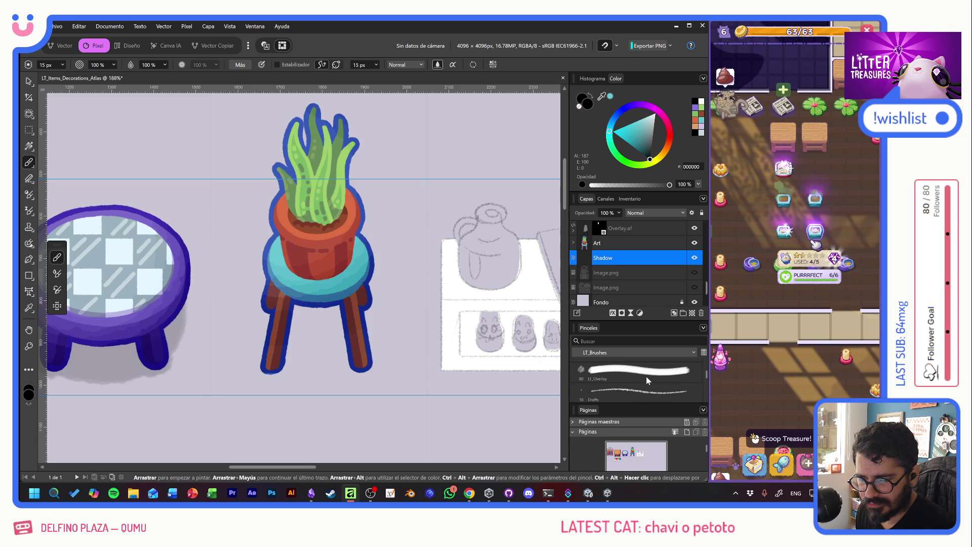
pyautogui.click(637, 375)
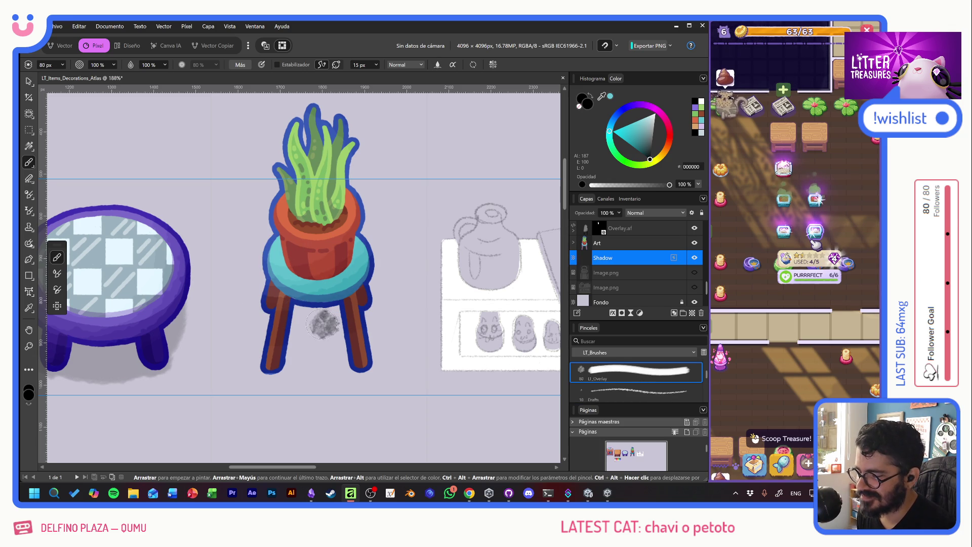
# Step: Paint dark shadow beneath the stool seat and along the pot's right side
pyautogui.scroll(1, 318, 324)
pyautogui.scroll(2, 330, 322)
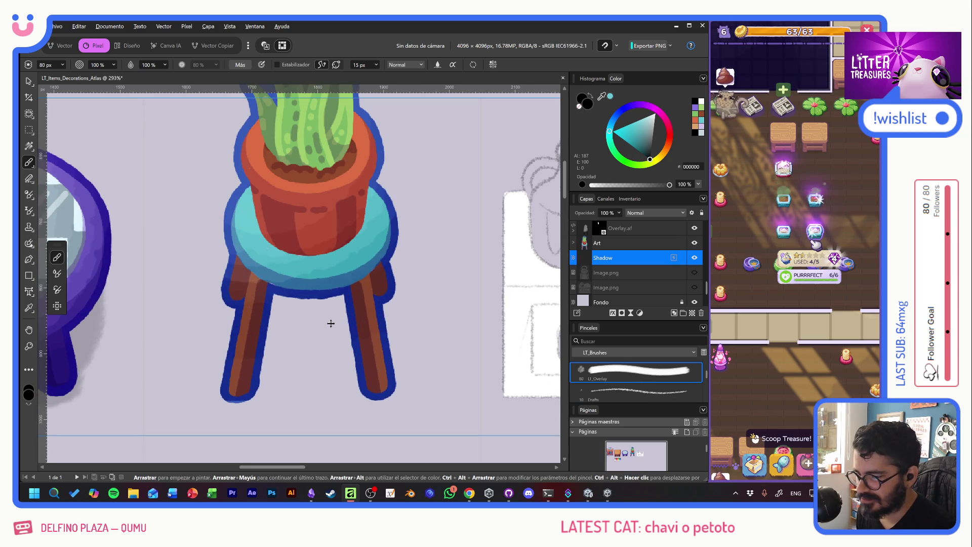
pyautogui.hotkey('ctrl', 'z')
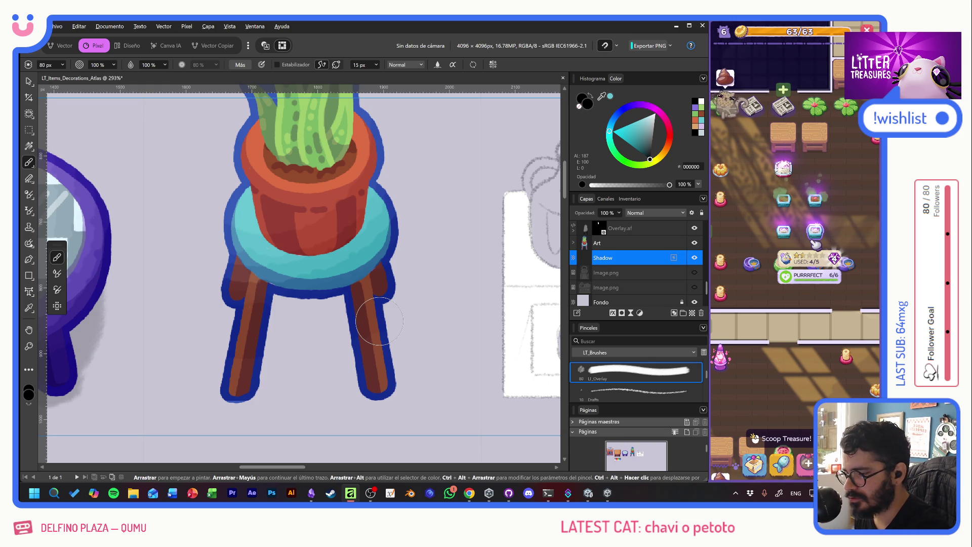
pyautogui.hotkey('ctrl', 'shift', 'z')
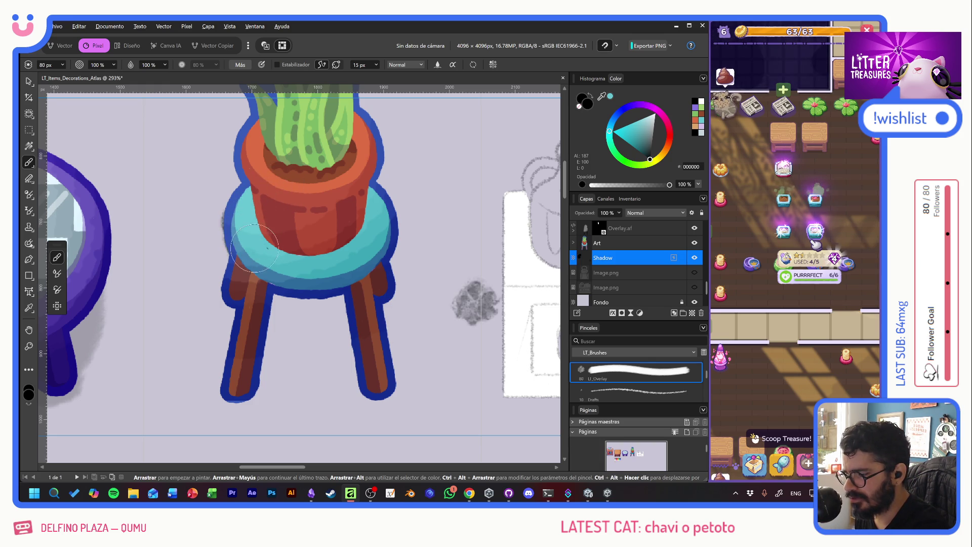
pyautogui.moveTo(280, 264)
pyautogui.mouseDown()
pyautogui.moveTo(357, 268)
pyautogui.moveTo(377, 233)
pyautogui.mouseUp()
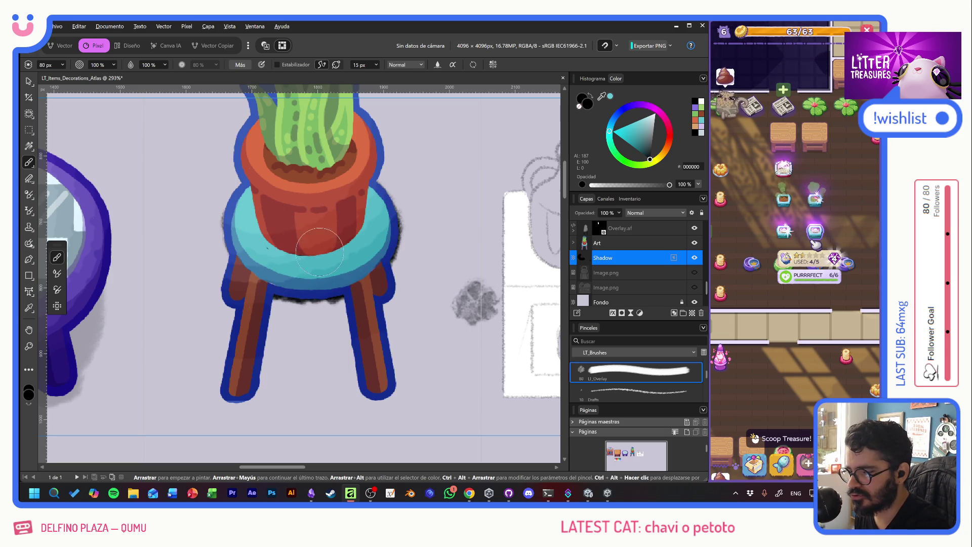
pyautogui.moveTo(320, 251)
pyautogui.mouseDown()
pyautogui.moveTo(350, 213)
pyautogui.moveTo(333, 236)
pyautogui.mouseUp()
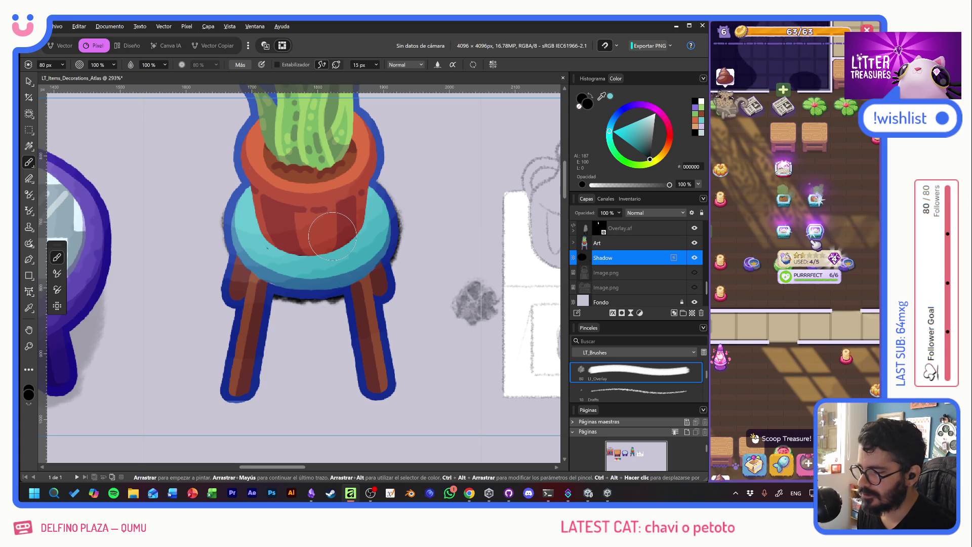
pyautogui.press('v')
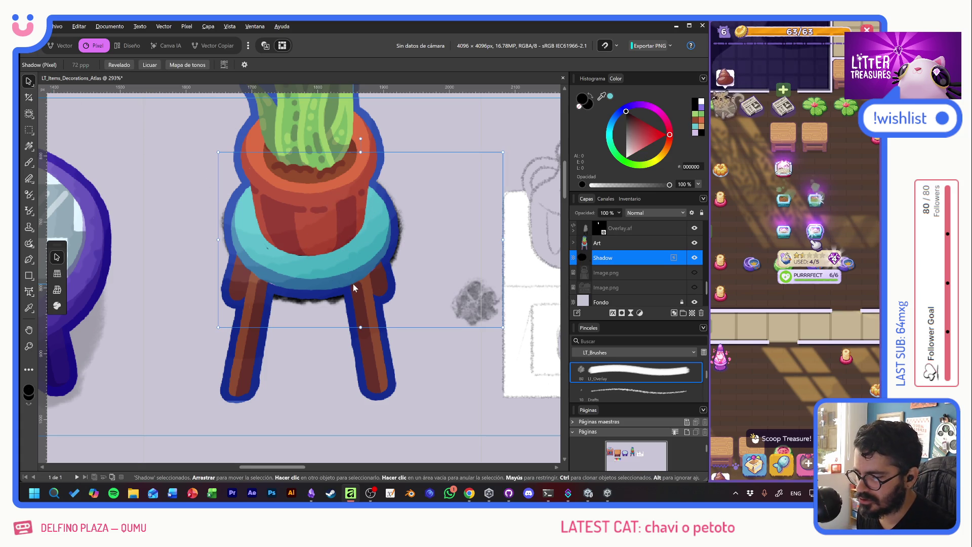
# Step: Delete the stray grey blob to the right of the stool
pyautogui.click(28, 131)
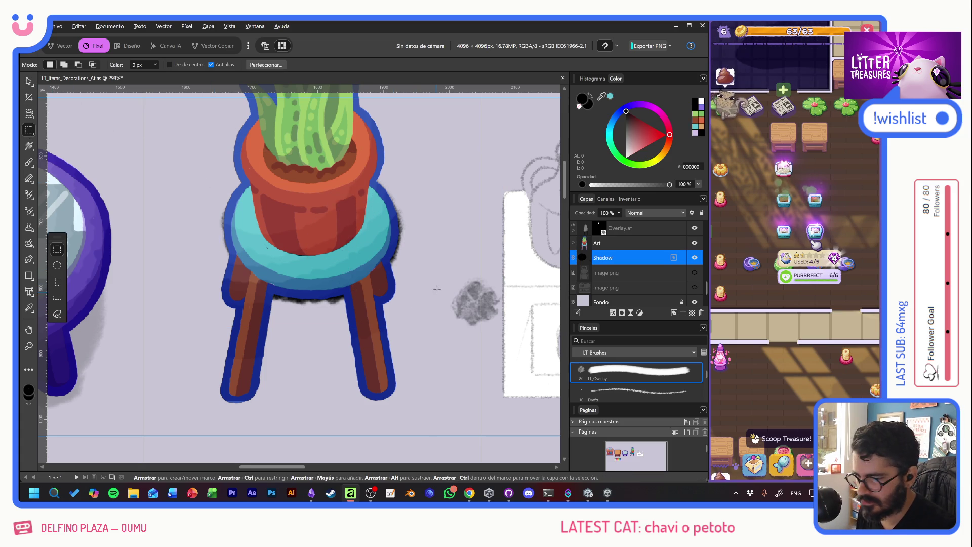
pyautogui.moveTo(506, 336); pyautogui.dragTo(511, 343)
pyautogui.press('Delete')
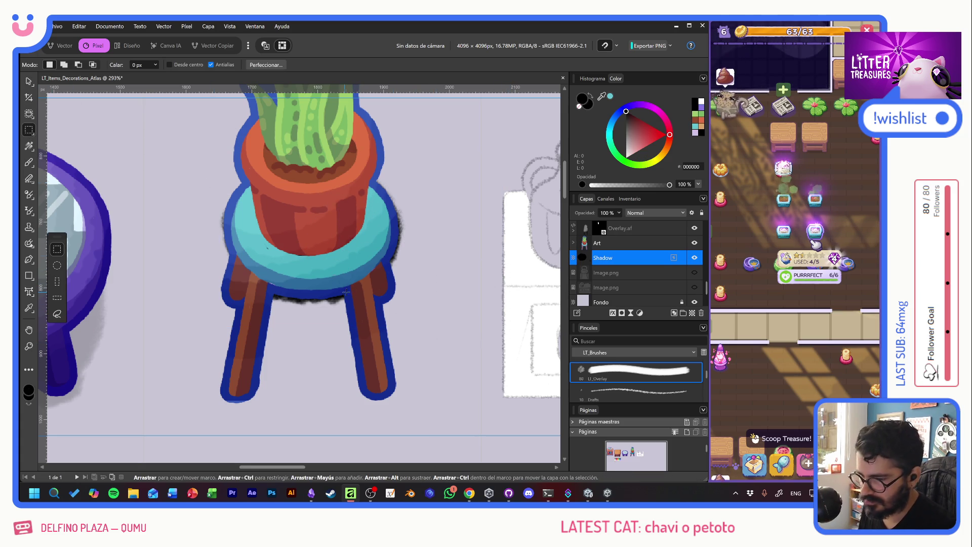
# Step: Nudge the shadow down beneath the stool legs and set its opacity to 20%
pyautogui.click(29, 82)
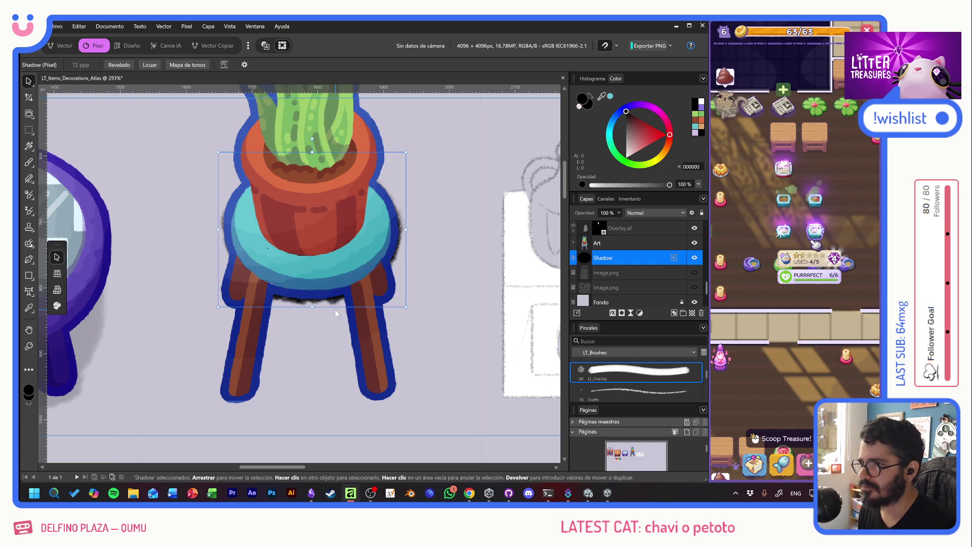
pyautogui.press('Down')
pyautogui.press('Down')
pyautogui.press('Down')
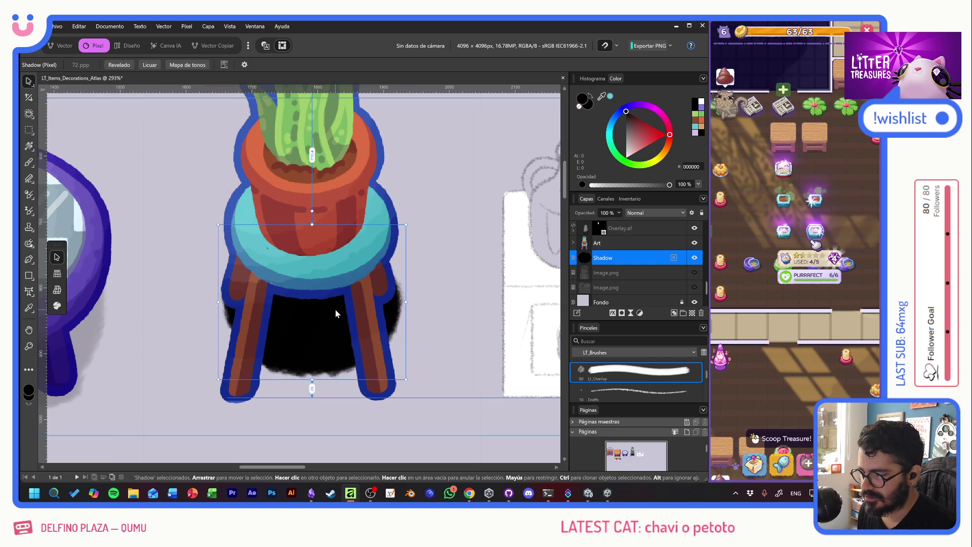
pyautogui.press('Down')
pyautogui.press('Down')
pyautogui.press('Down')
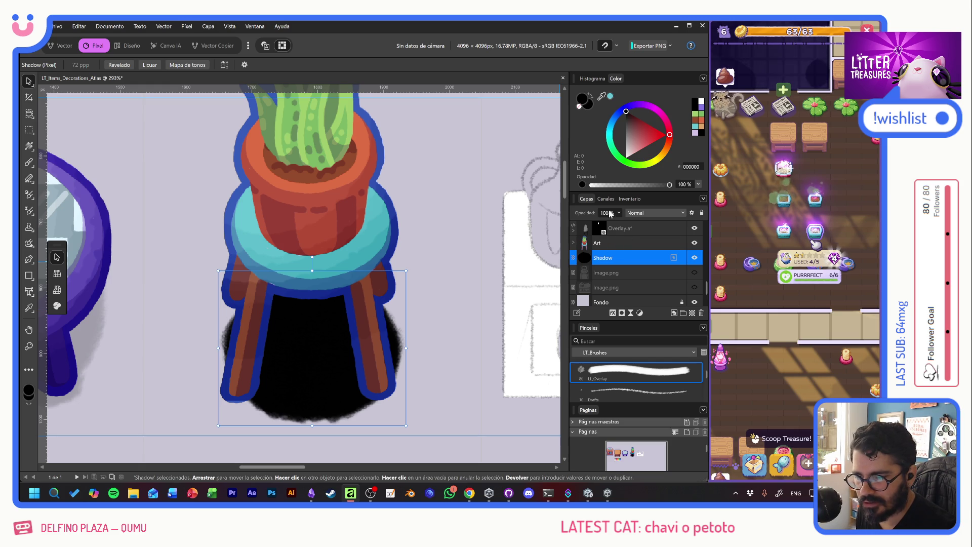
pyautogui.moveTo(591, 216); pyautogui.dragTo(592, 223)
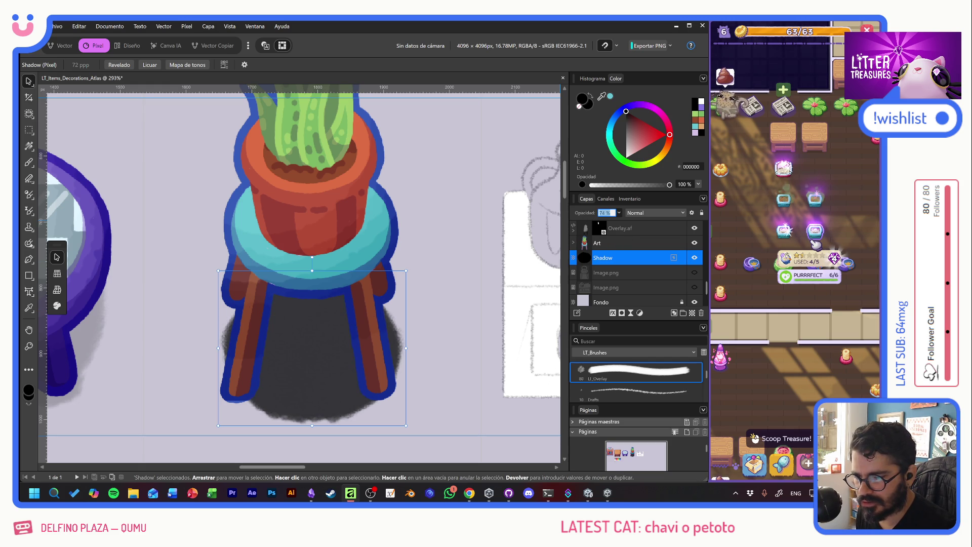
pyautogui.write('20')
pyautogui.press('Return')
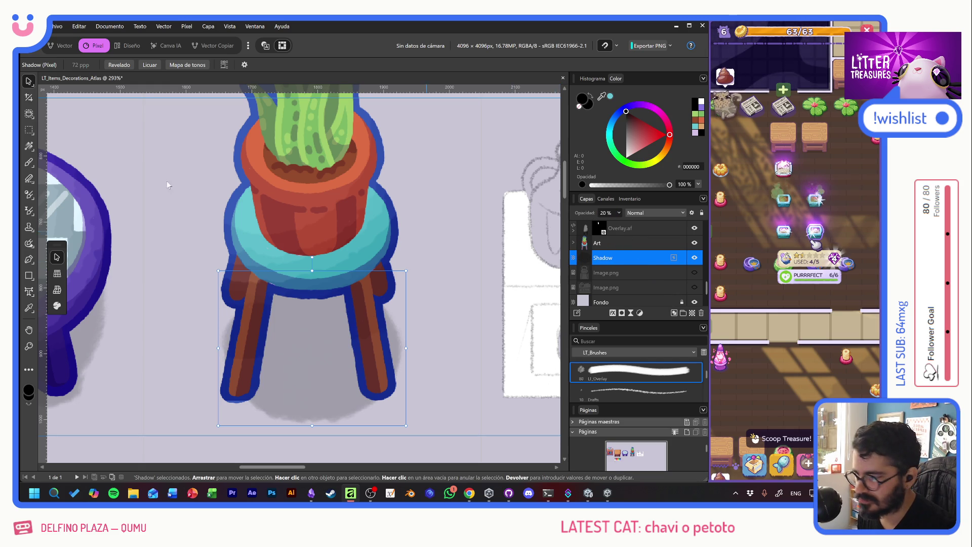
# Step: Brush faint shading around the left leg, its foot and along the right leg
pyautogui.press('b')
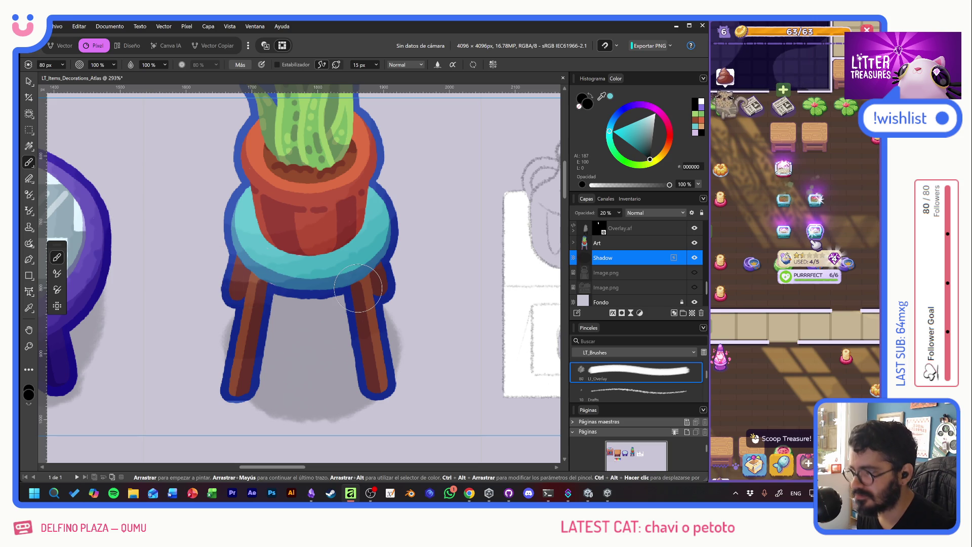
pyautogui.moveTo(238, 296)
pyautogui.mouseDown()
pyautogui.moveTo(227, 304)
pyautogui.moveTo(242, 296)
pyautogui.mouseUp()
pyautogui.moveTo(241, 391); pyautogui.dragTo(242, 393)
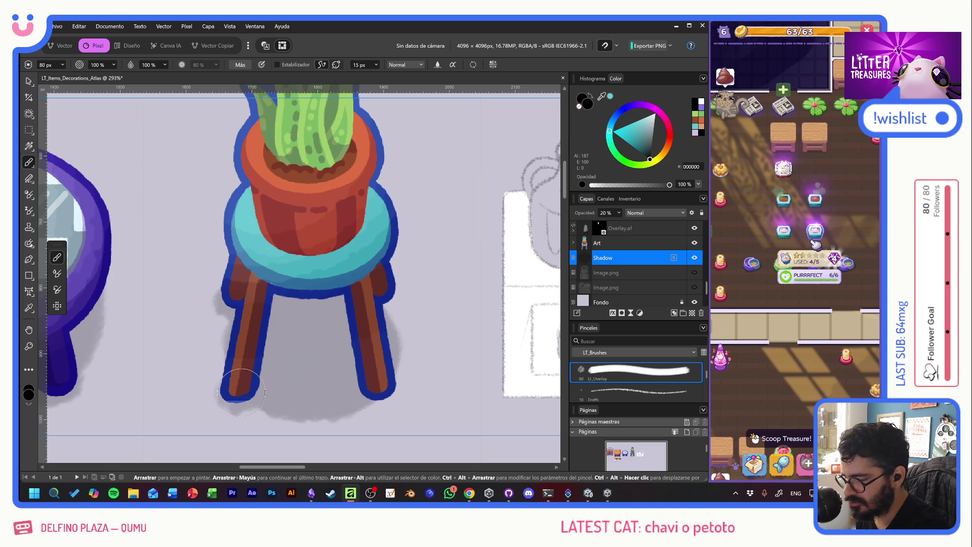
pyautogui.moveTo(366, 353)
pyautogui.mouseDown()
pyautogui.moveTo(370, 364)
pyautogui.moveTo(380, 295)
pyautogui.moveTo(395, 310)
pyautogui.mouseUp()
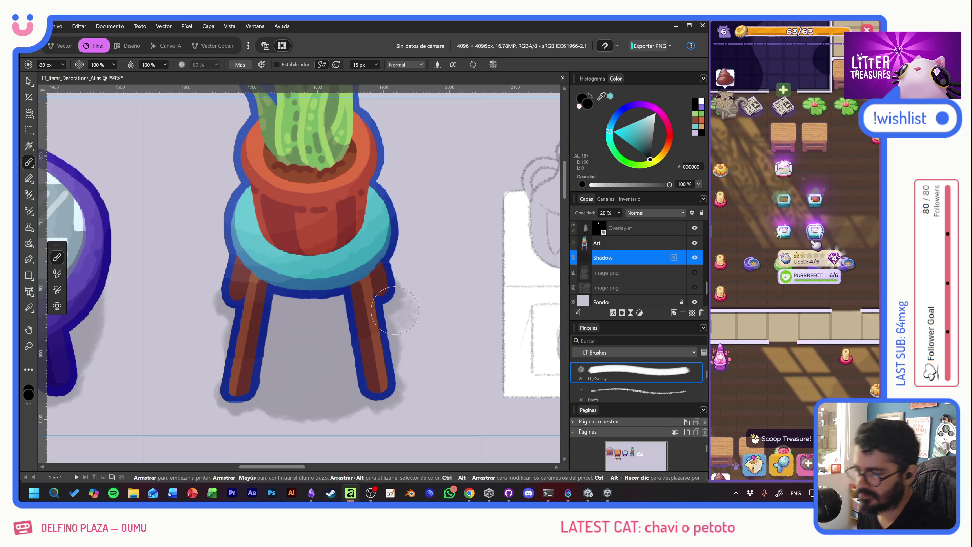
# Step: Sample the stool seat's cyan and dab it faintly into the floor shadow on the Border layer
pyautogui.click(574, 243)
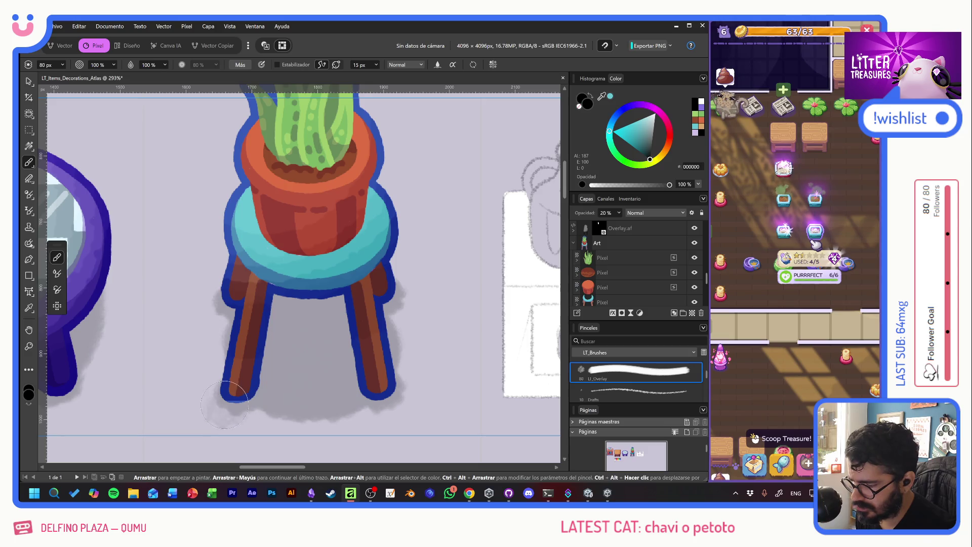
pyautogui.scroll(-1, 622, 284)
pyautogui.click(576, 275)
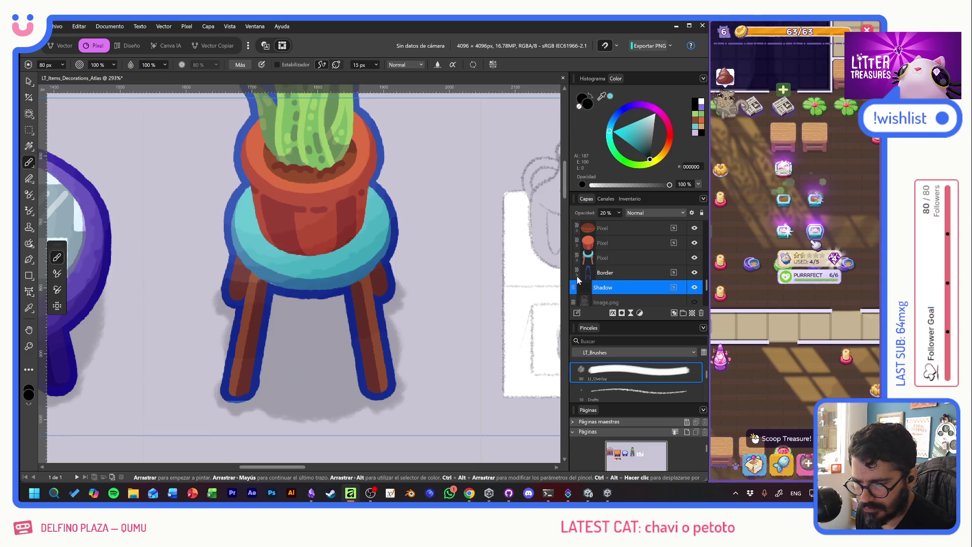
pyautogui.moveTo(624, 286); pyautogui.dragTo(627, 287)
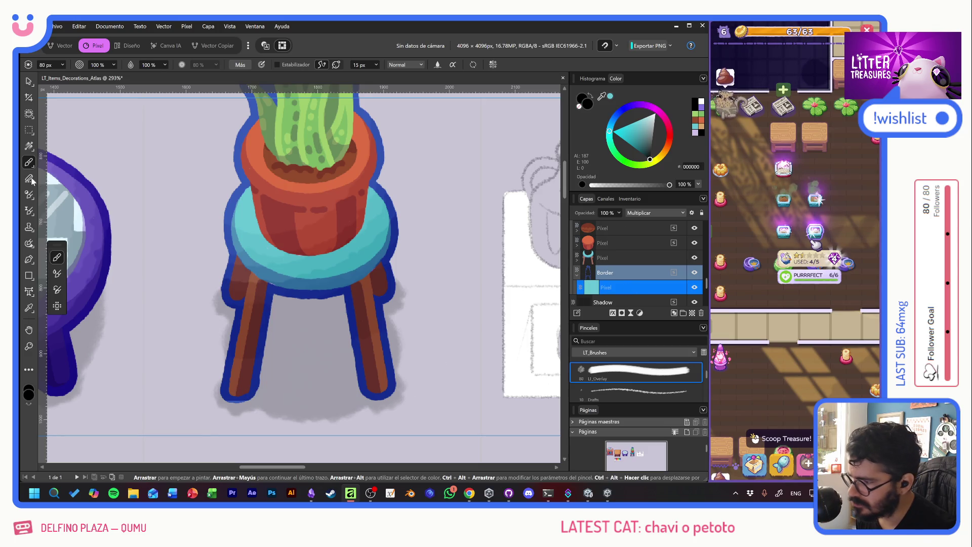
pyautogui.keyDown('alt'); pyautogui.click(249, 215); pyautogui.keyUp('alt')
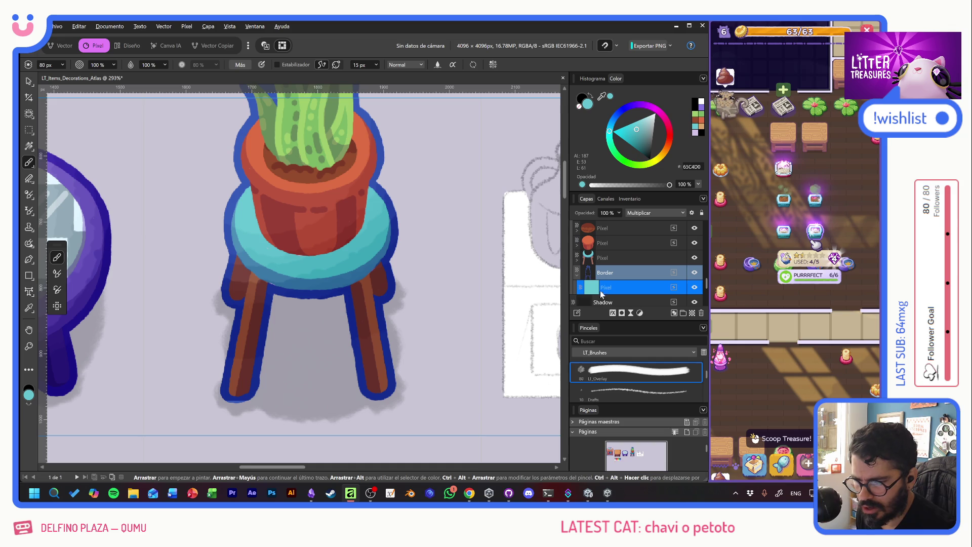
pyautogui.click(605, 272)
pyautogui.moveTo(233, 430); pyautogui.dragTo(223, 401)
pyautogui.hotkey('ctrl', 'z')
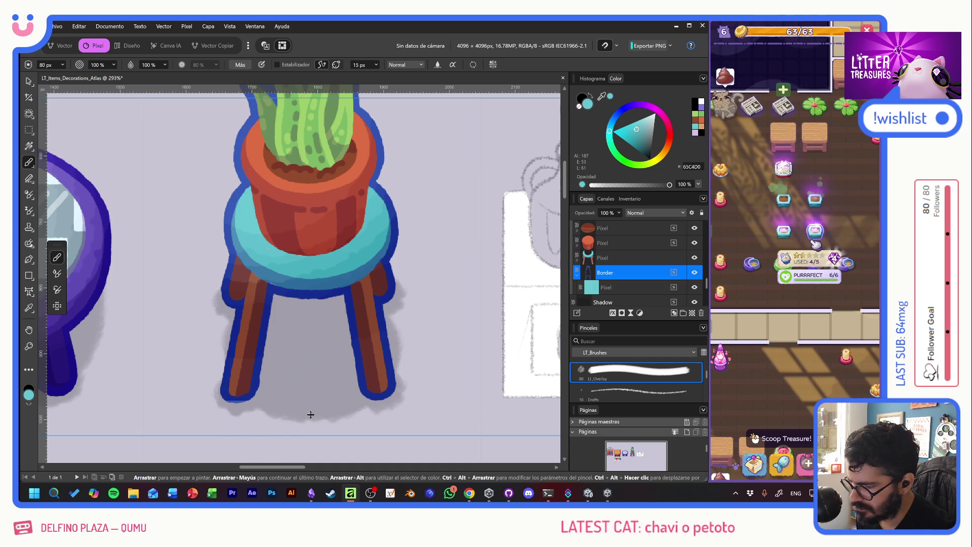
pyautogui.moveTo(310, 412); pyautogui.dragTo(326, 409)
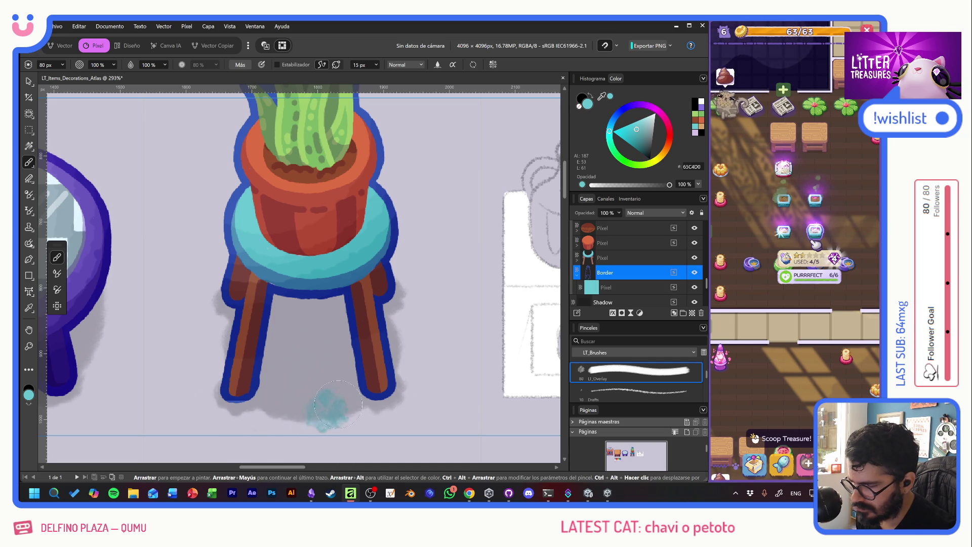
pyautogui.scroll(3, 628, 263)
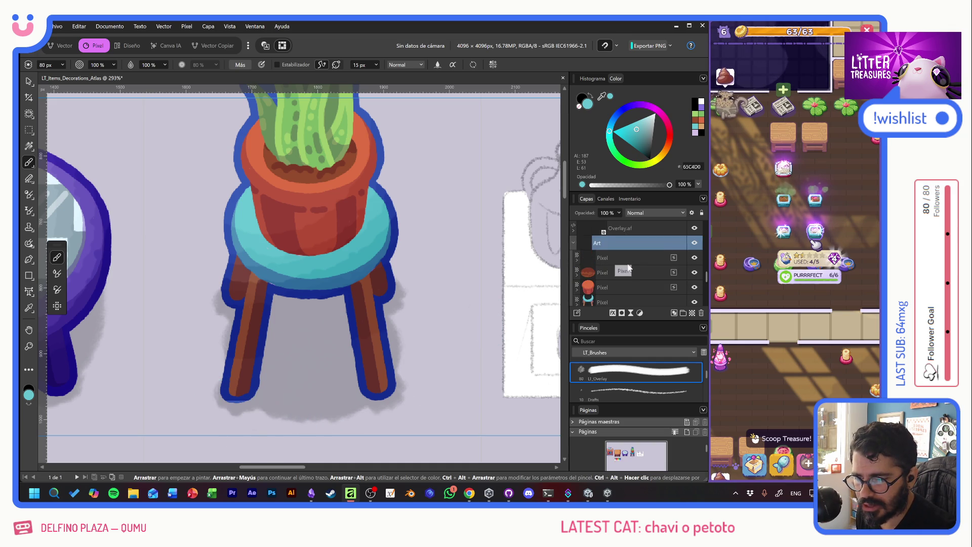
pyautogui.scroll(-3, 629, 268)
pyautogui.click(577, 277)
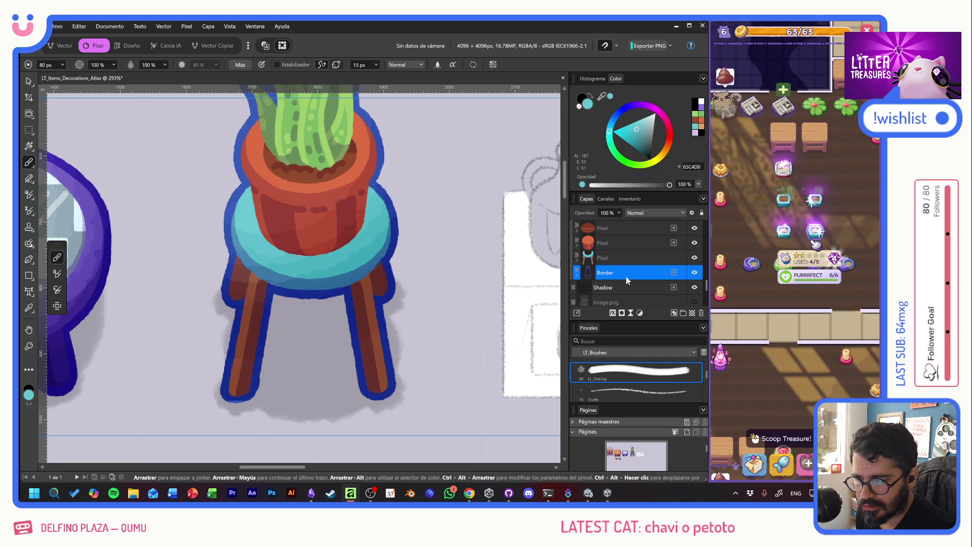
pyautogui.scroll(3, 626, 276)
# Step: Toggle the Overlay.af layer off and on to compare the stool with and without it
pyautogui.click(625, 274)
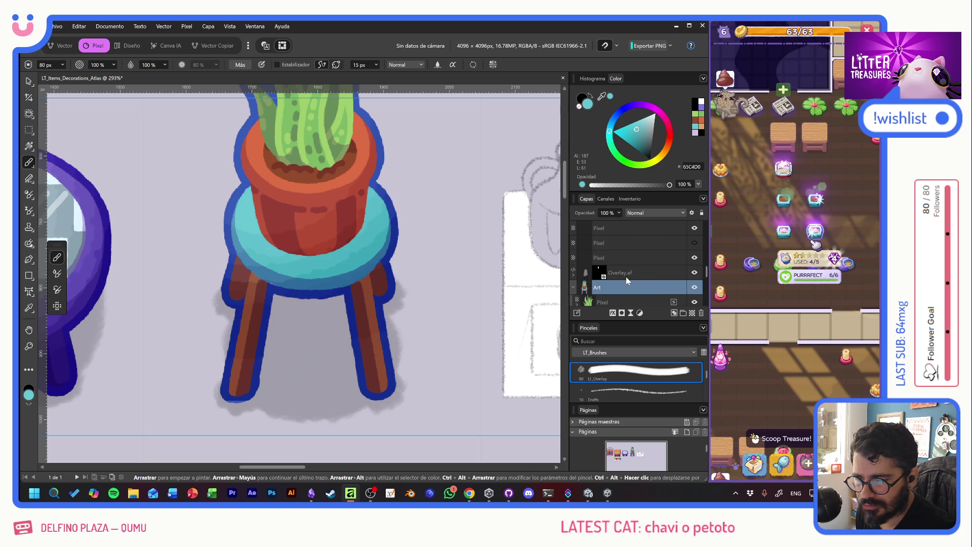
pyautogui.click(694, 273)
pyautogui.click(693, 273)
pyautogui.click(694, 273)
pyautogui.click(693, 273)
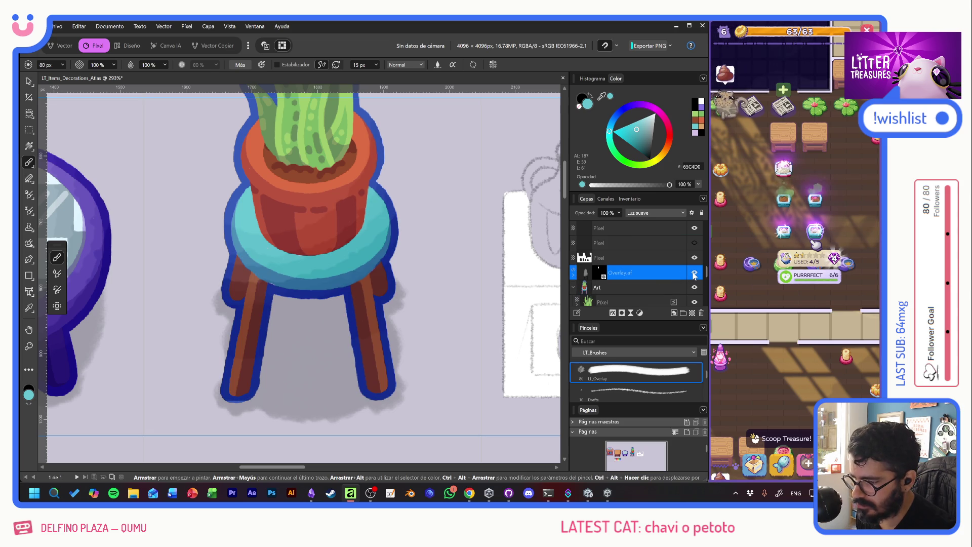
pyautogui.doubleClick(652, 277)
pyautogui.click(598, 274)
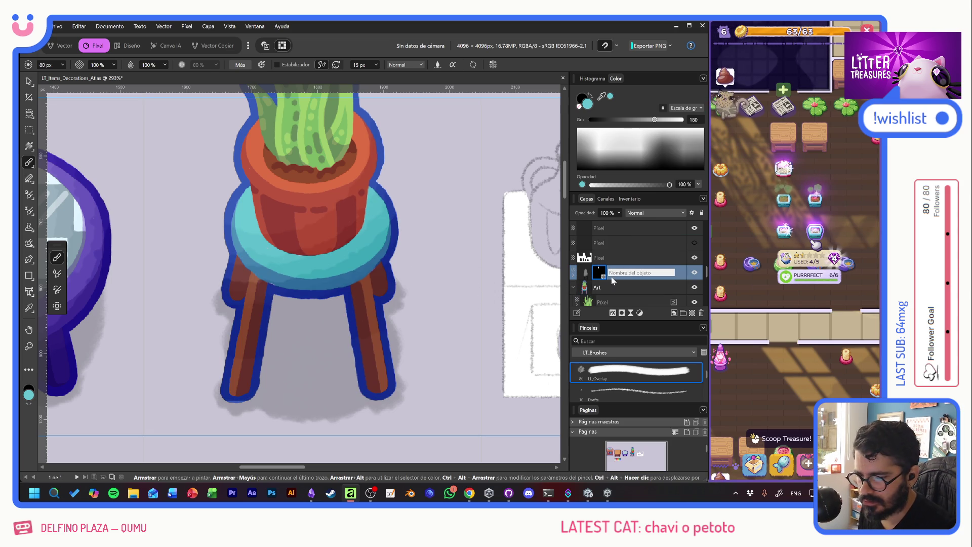
pyautogui.press('Escape')
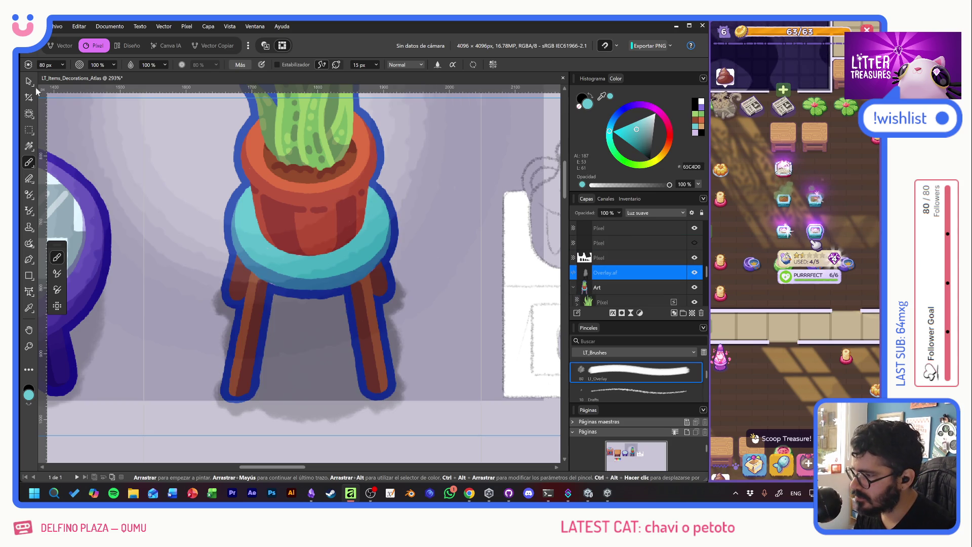
# Step: Add an inverted black mask to the Overlay.af layer, then zoom out to the other items
pyautogui.click(29, 81)
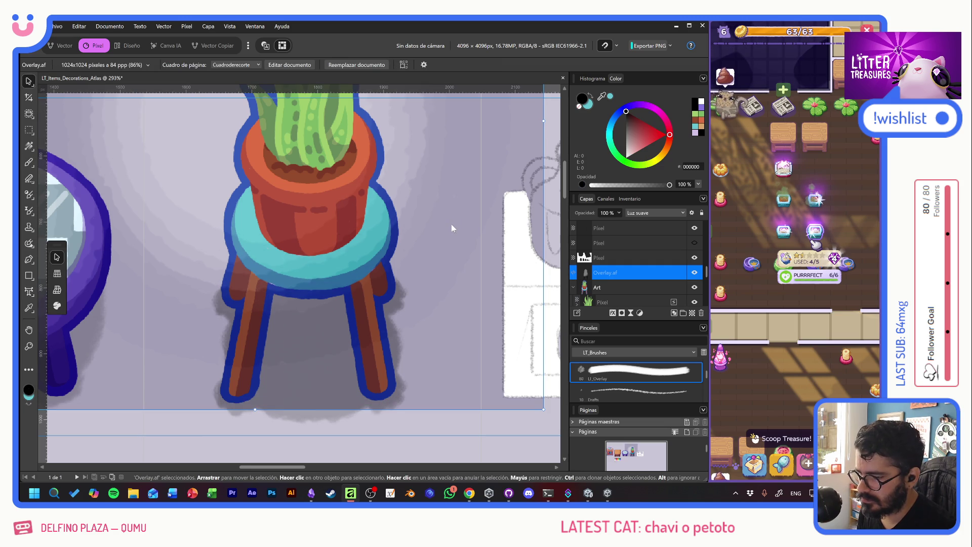
pyautogui.click(621, 313)
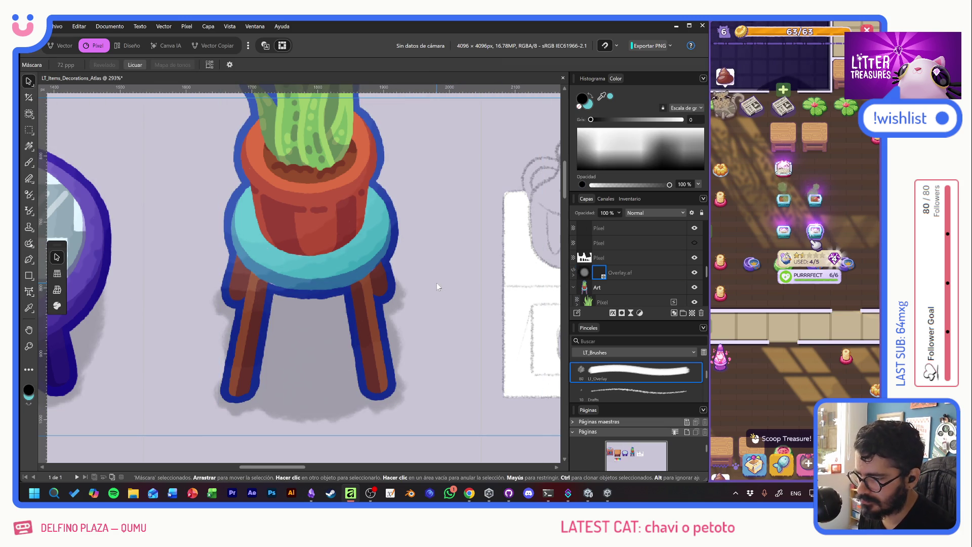
pyautogui.hotkey('ctrl', 'i')
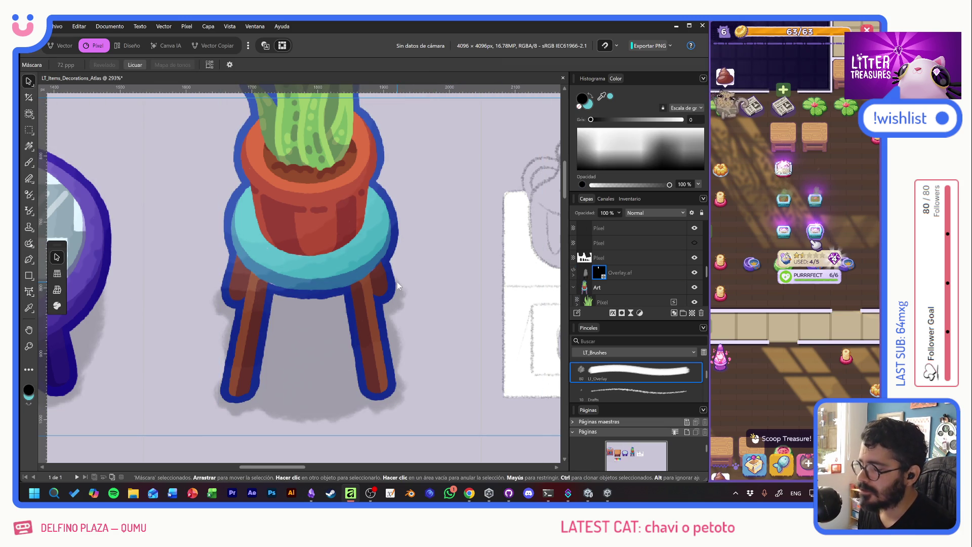
pyautogui.scroll(-3, 417, 276)
pyautogui.moveTo(444, 263)
pyautogui.mouseDown()
pyautogui.moveTo(428, 273)
pyautogui.moveTo(494, 278)
pyautogui.moveTo(388, 261)
pyautogui.mouseUp()
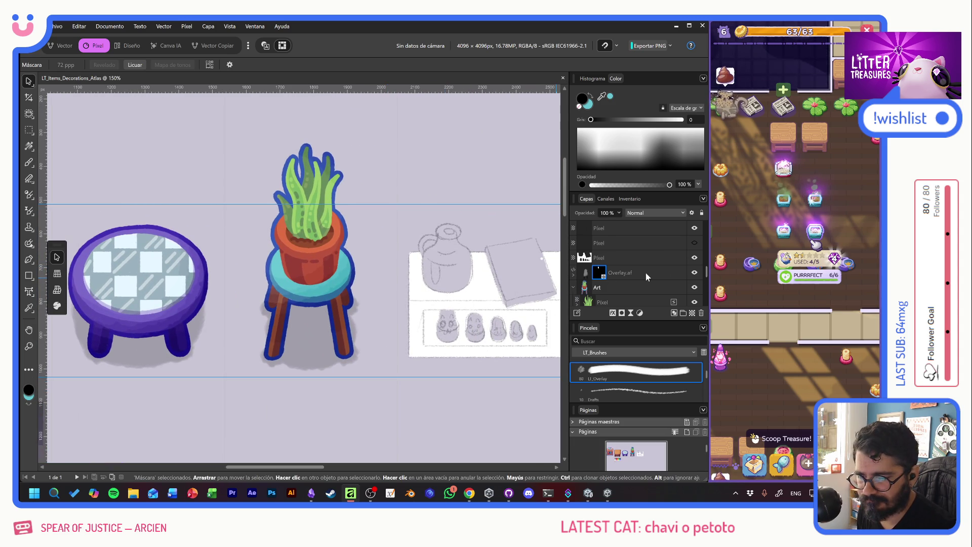
pyautogui.scroll(-3, 646, 276)
# Step: Hide the Fondo background and export the atlas as PNG, overwriting Items_Decorations_Atlas.png
pyautogui.click(659, 287)
pyautogui.click(694, 287)
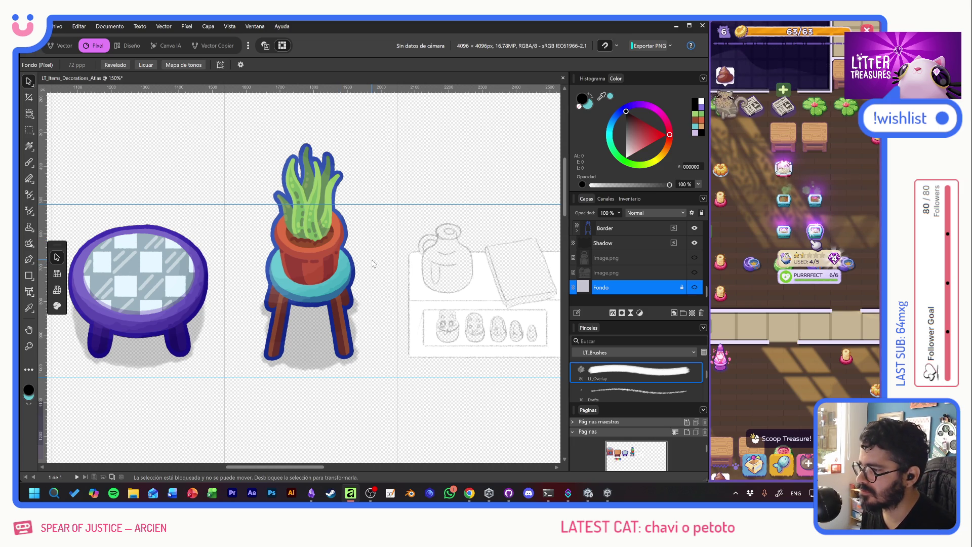
pyautogui.hotkey('ctrl', 'alt', 'shift', 'w')
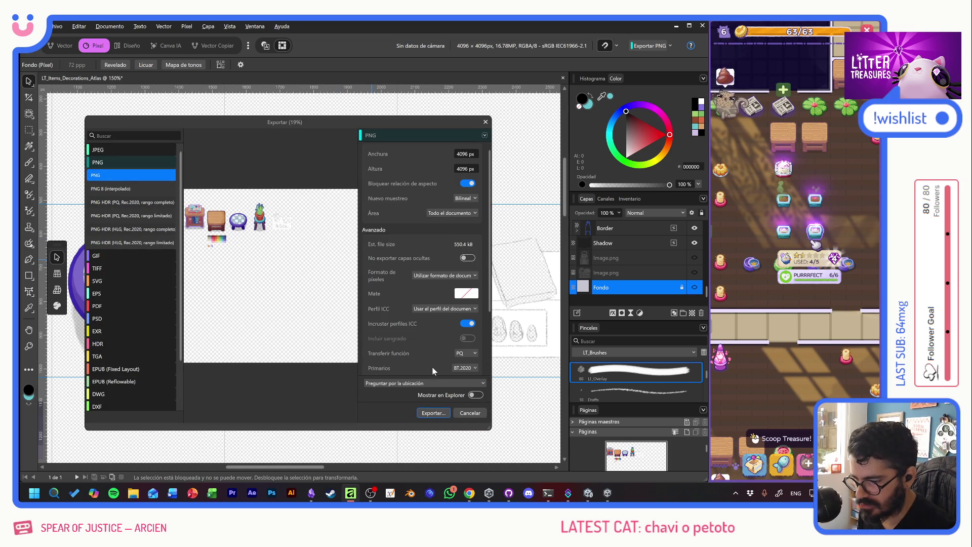
pyautogui.click(433, 413)
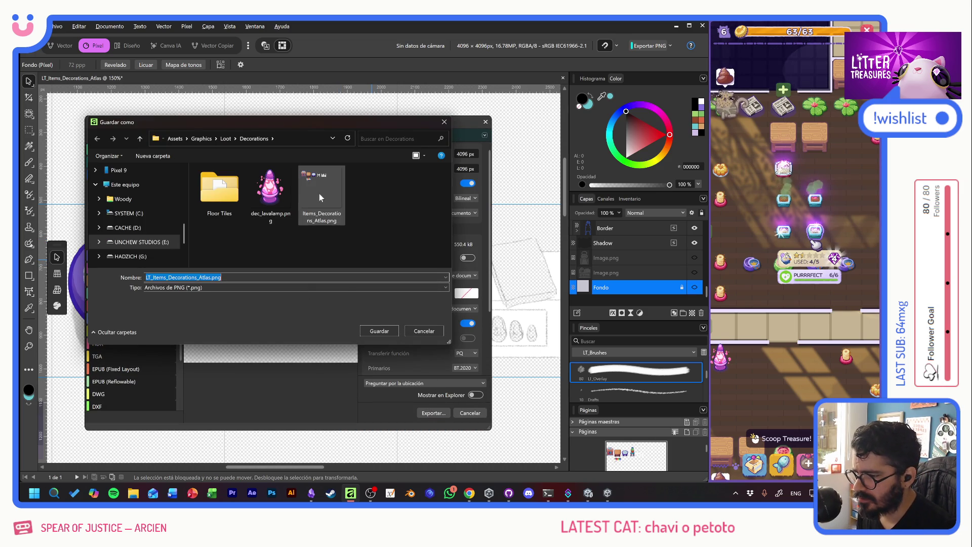
pyautogui.doubleClick(319, 194)
pyautogui.press('Return')
pyautogui.hotkey('alt', 'Tab')
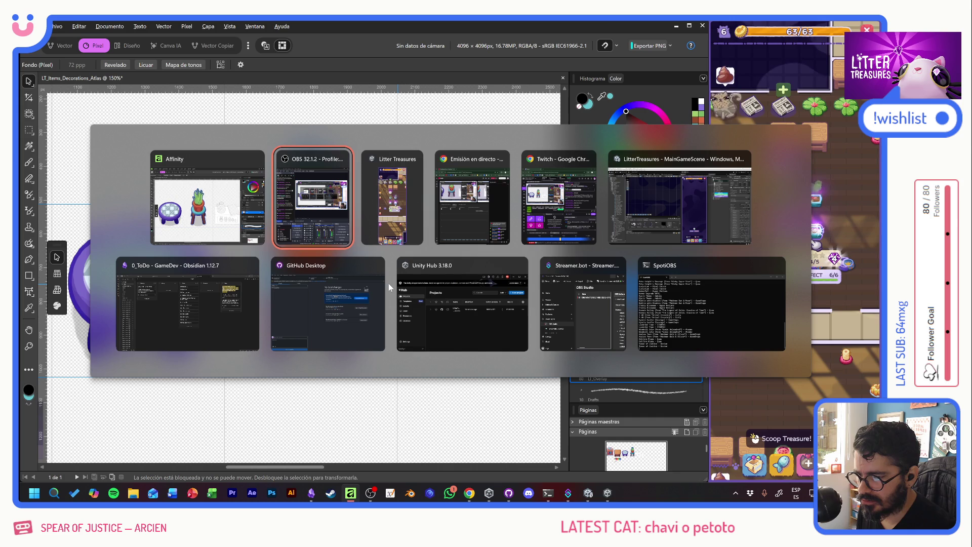
pyautogui.press('Escape')
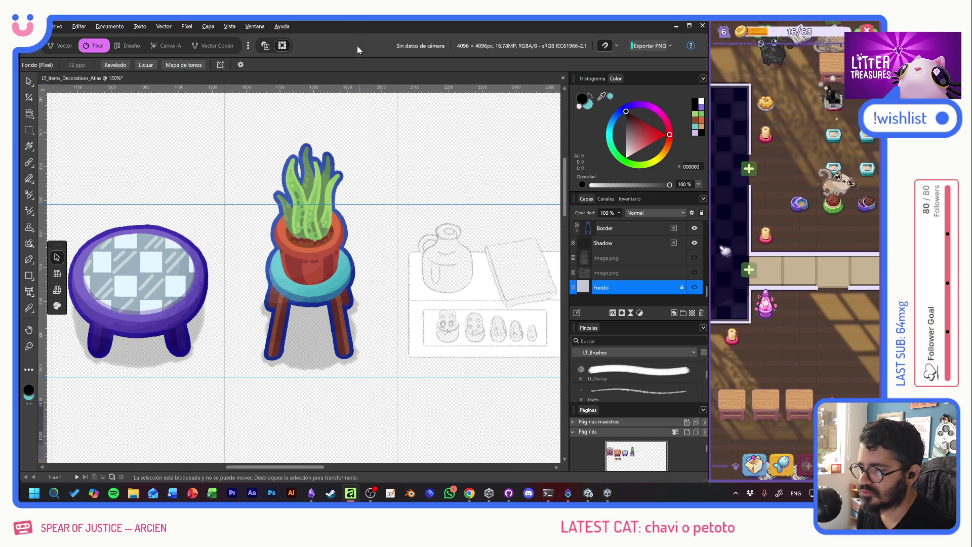
pyautogui.hotkey('alt', 'shift')
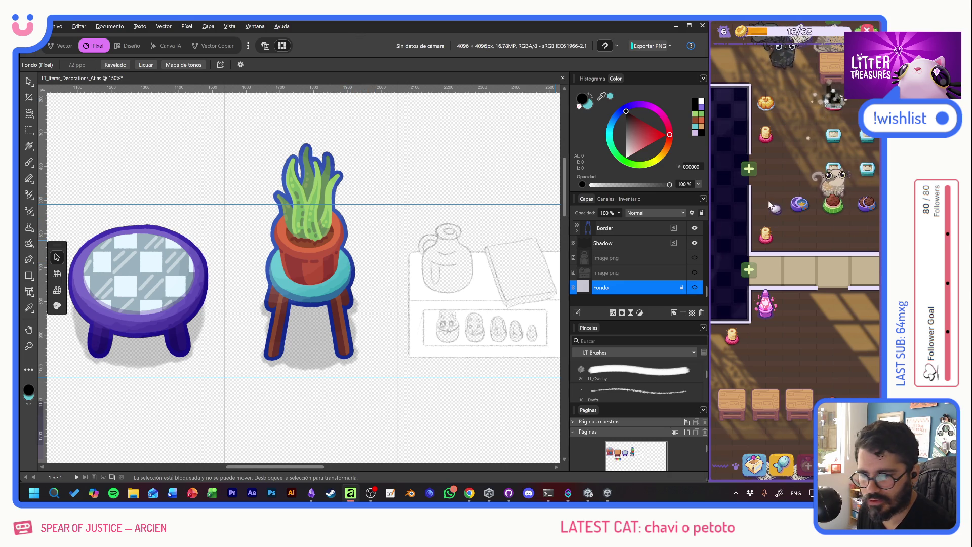
pyautogui.click(788, 314)
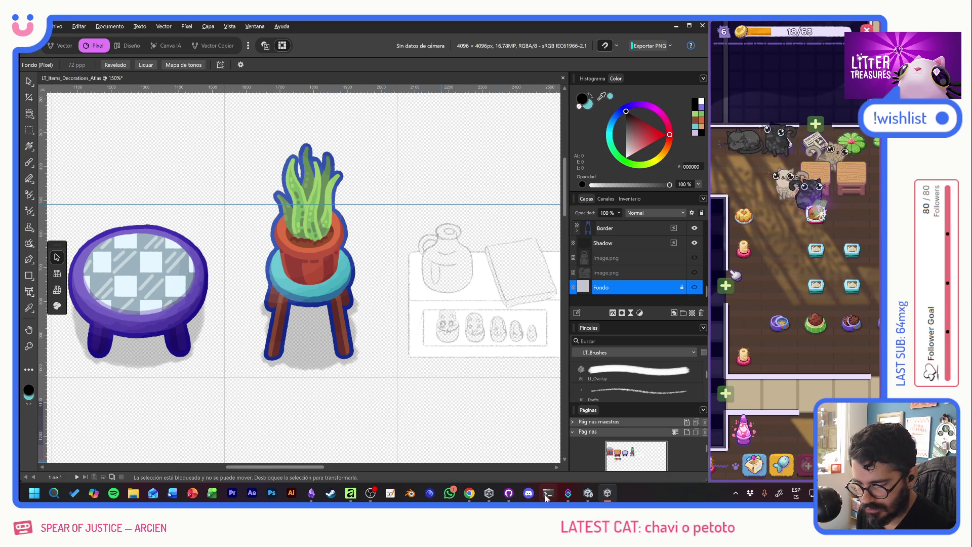
# Step: Open Items_Decorations_Atlas in the Sprite Editor and lower the checkered table's pivot, with X 0.5
pyautogui.click(588, 492)
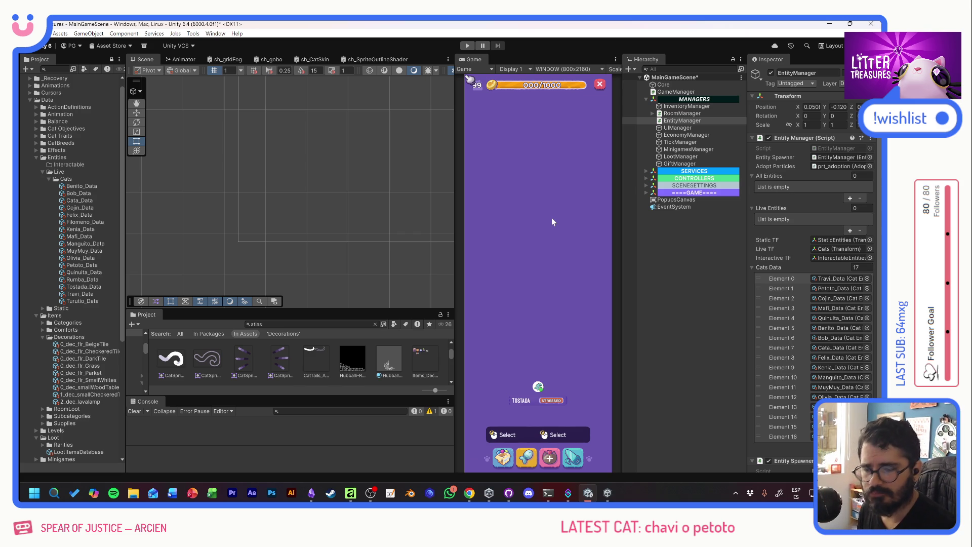
pyautogui.click(422, 359)
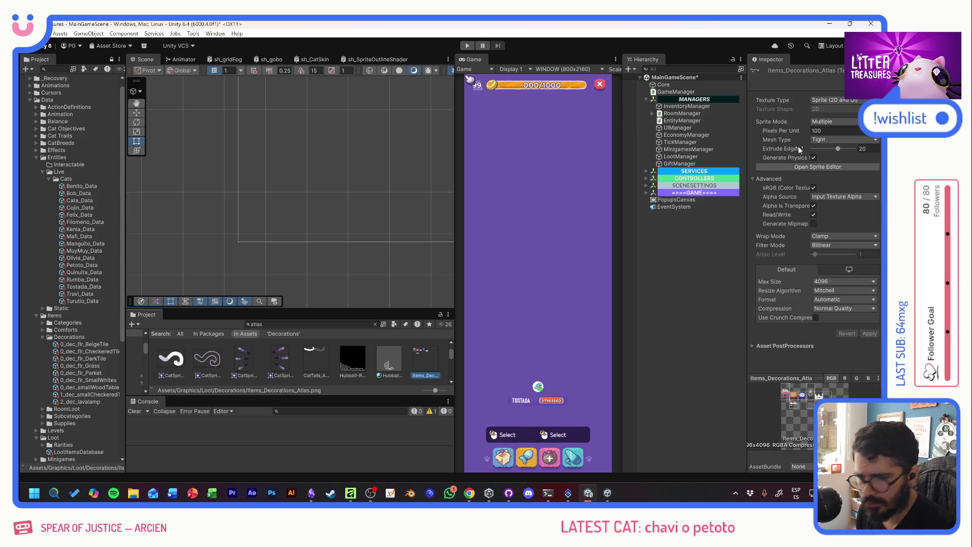
pyautogui.click(837, 167)
pyautogui.scroll(5, 268, 177)
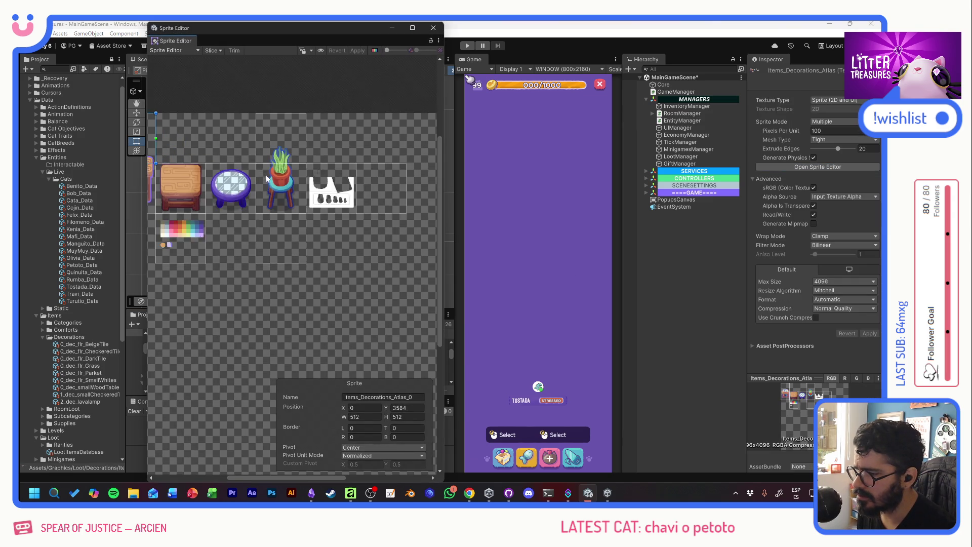
pyautogui.click(287, 103)
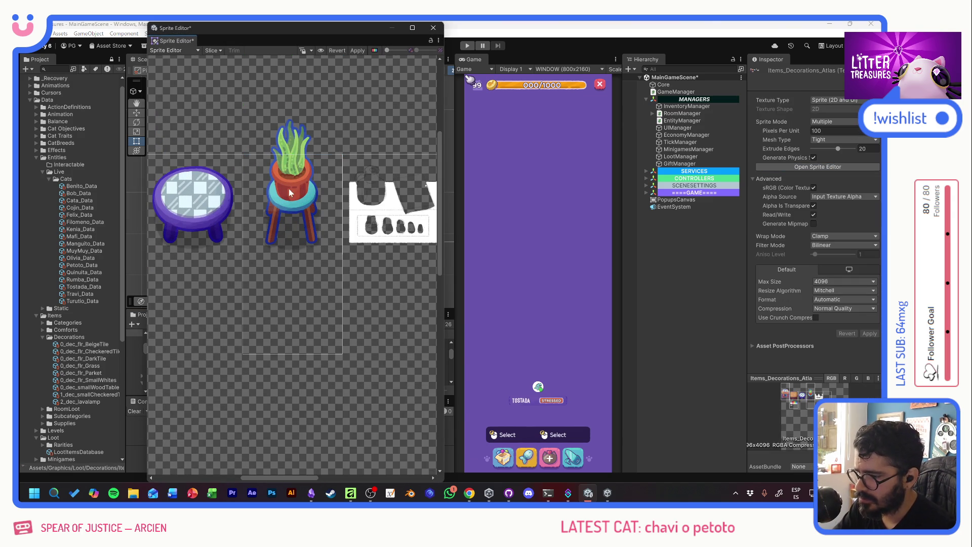
pyautogui.click(197, 207)
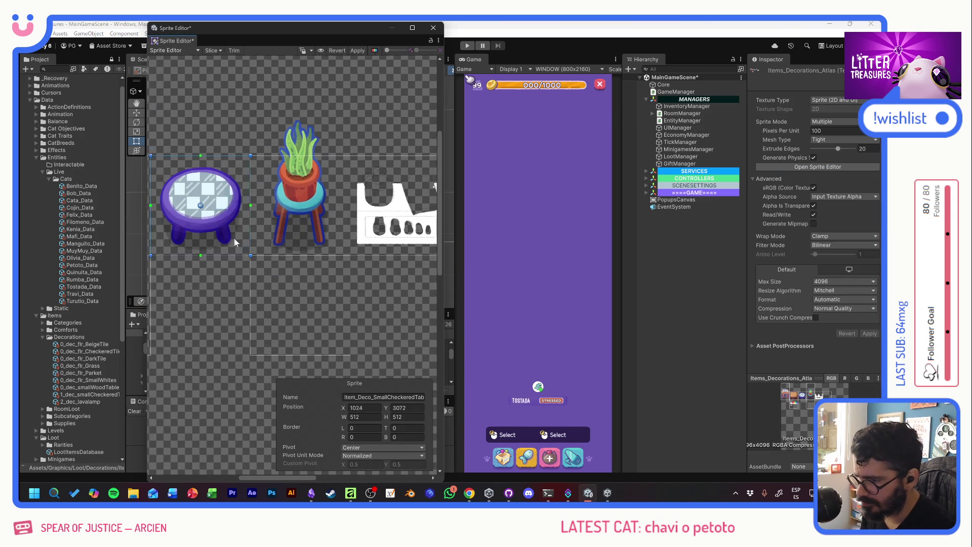
pyautogui.moveTo(219, 238); pyautogui.dragTo(377, 267)
pyautogui.click(265, 236)
pyautogui.click(333, 238)
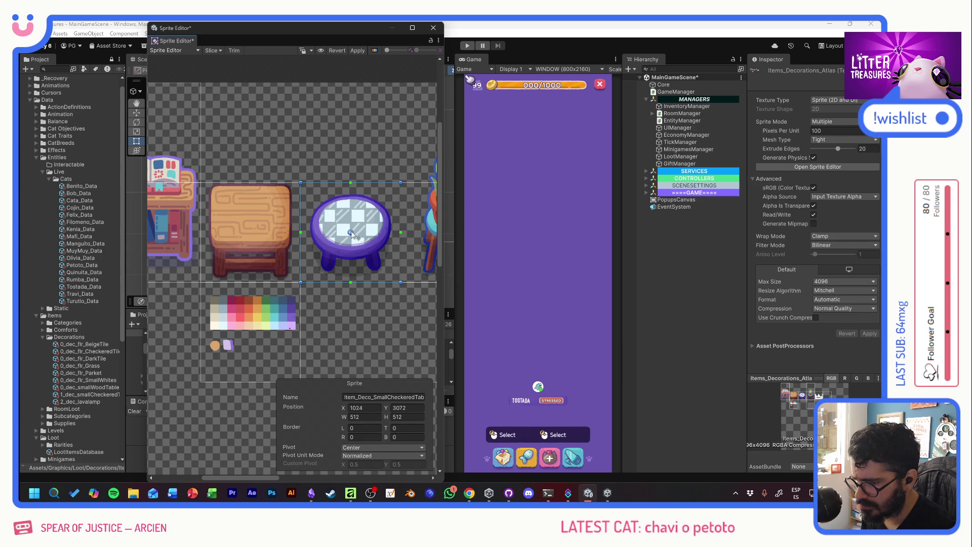
pyautogui.moveTo(352, 234); pyautogui.dragTo(353, 272)
pyautogui.click(364, 464)
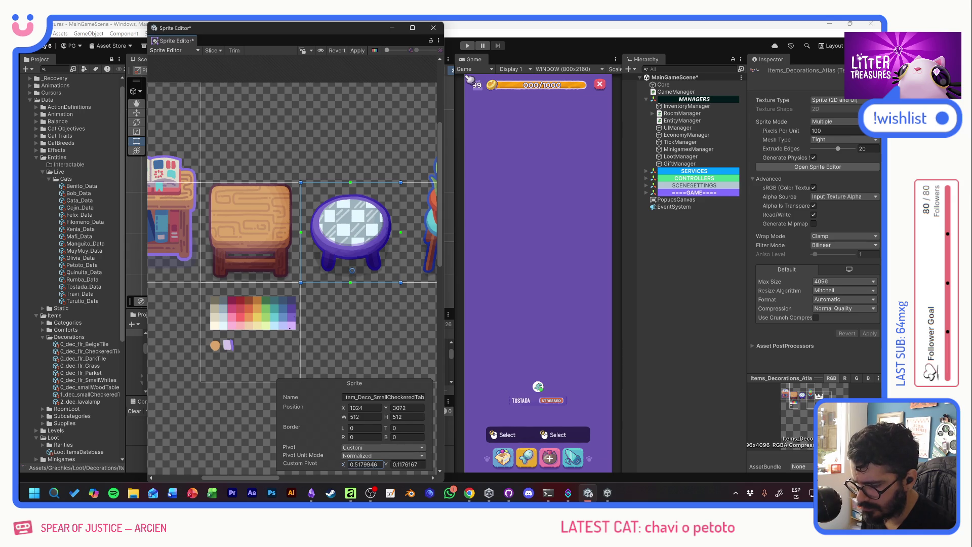
pyautogui.write('.5')
pyautogui.hscroll(5, 271, 169)
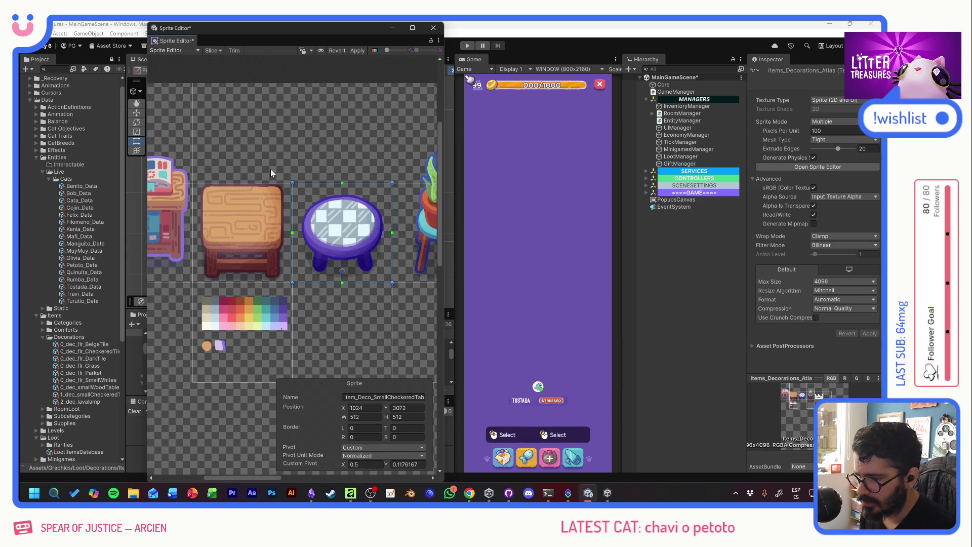
# Step: Make the plant-on-stool sprite 1024 tall with its pivot at the stool's feet, X 0.5
pyautogui.click(361, 210)
pyautogui.moveTo(359, 186); pyautogui.dragTo(364, 107)
pyautogui.click(405, 417)
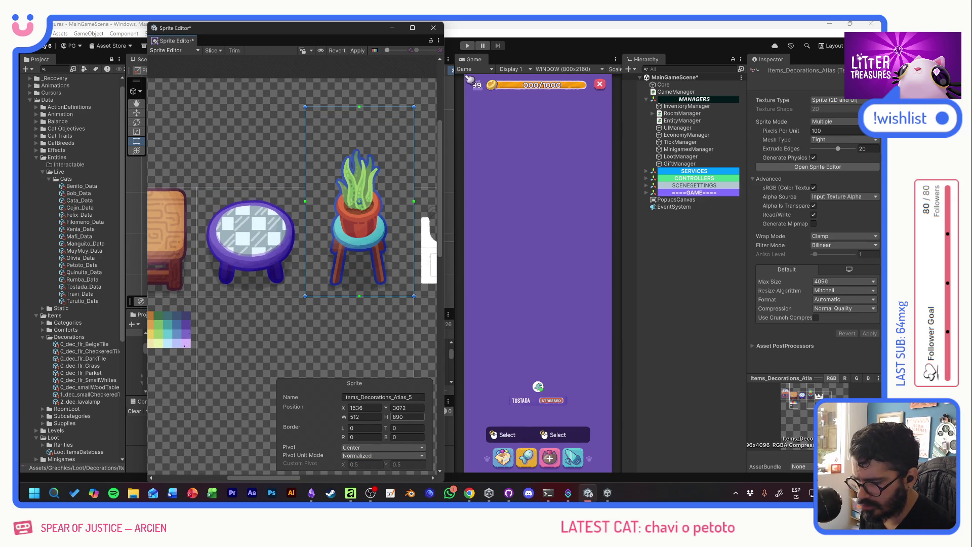
pyautogui.write('1024')
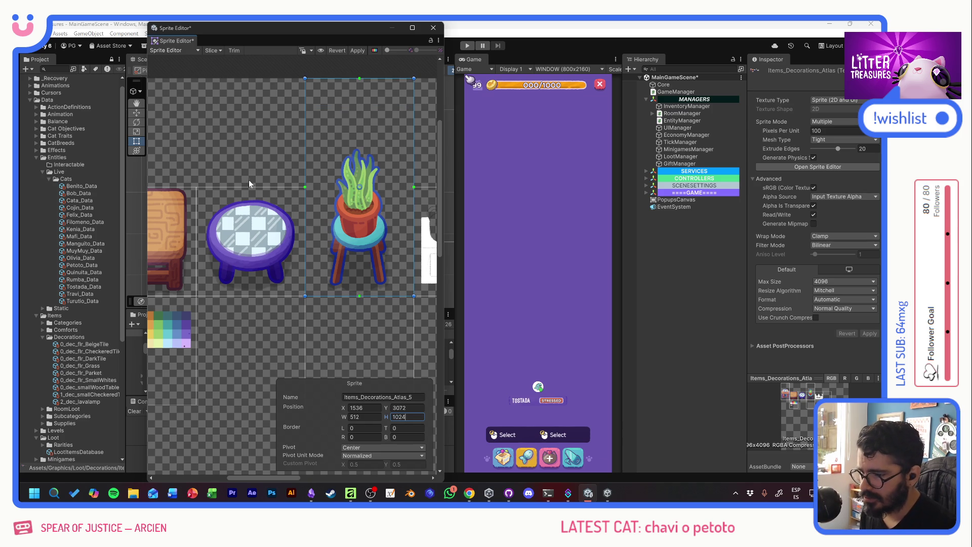
pyautogui.moveTo(360, 186); pyautogui.dragTo(359, 286)
pyautogui.click(364, 464)
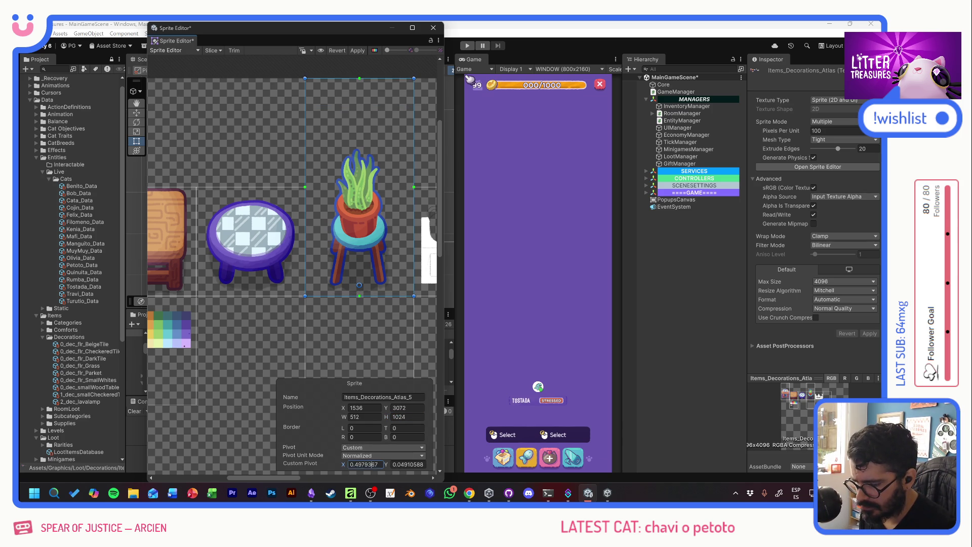
pyautogui.write('.5')
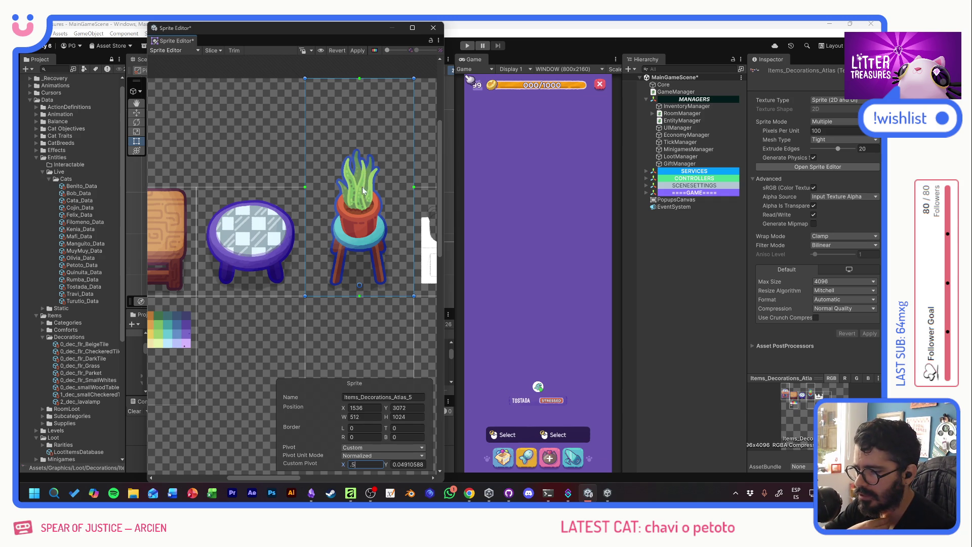
pyautogui.moveTo(309, 205)
pyautogui.mouseDown()
pyautogui.moveTo(424, 200)
pyautogui.moveTo(292, 192)
pyautogui.mouseUp()
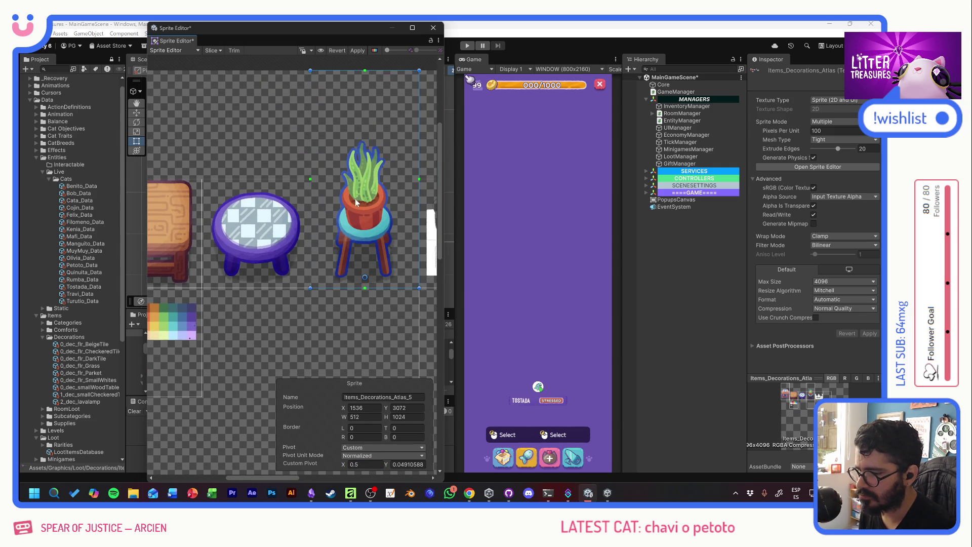
pyautogui.moveTo(355, 199); pyautogui.dragTo(287, 221)
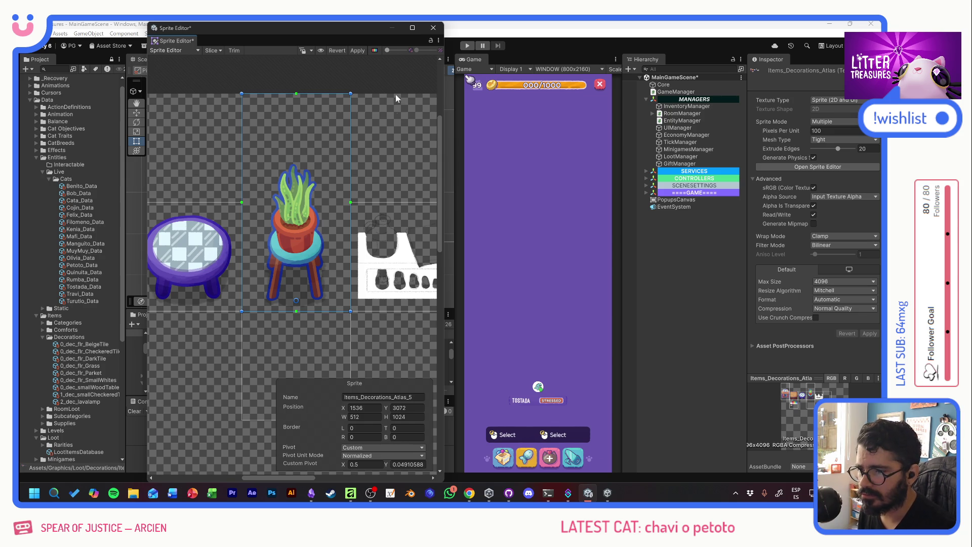
# Step: Rename the plant-on-stool slice to Item_Deco_LenguaDeSuegra and apply the atlas changes
pyautogui.click(238, 227)
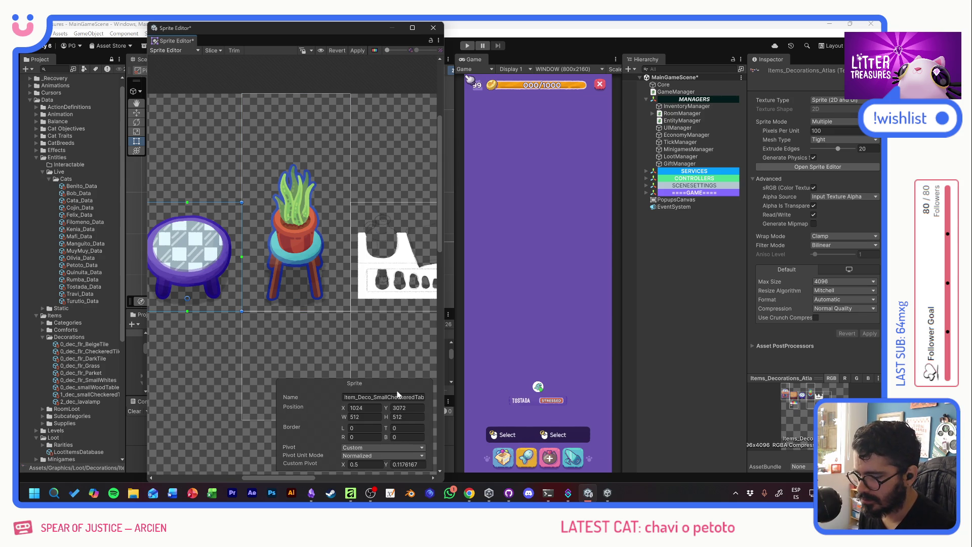
pyautogui.click(400, 396)
pyautogui.click(376, 397)
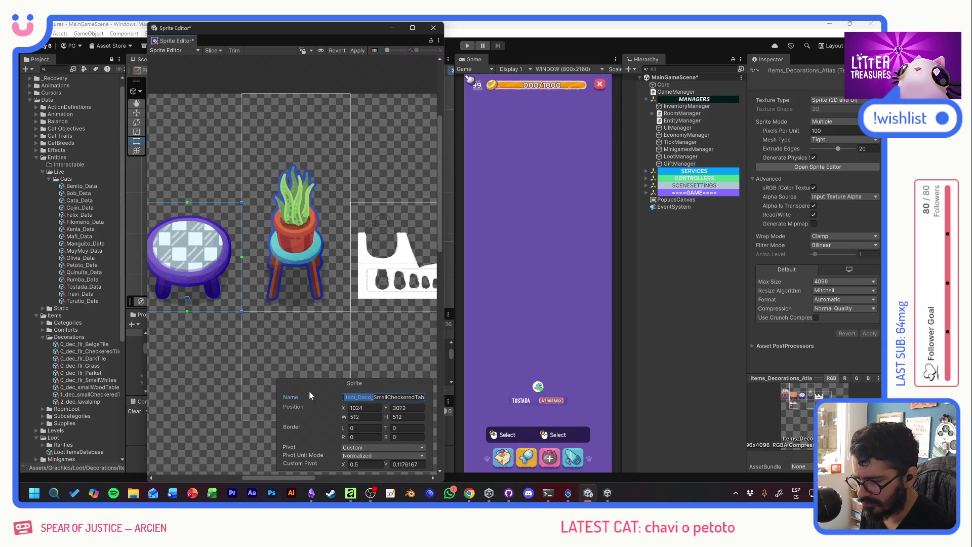
pyautogui.click(314, 256)
pyautogui.click(391, 397)
pyautogui.write('Item_Deco_')
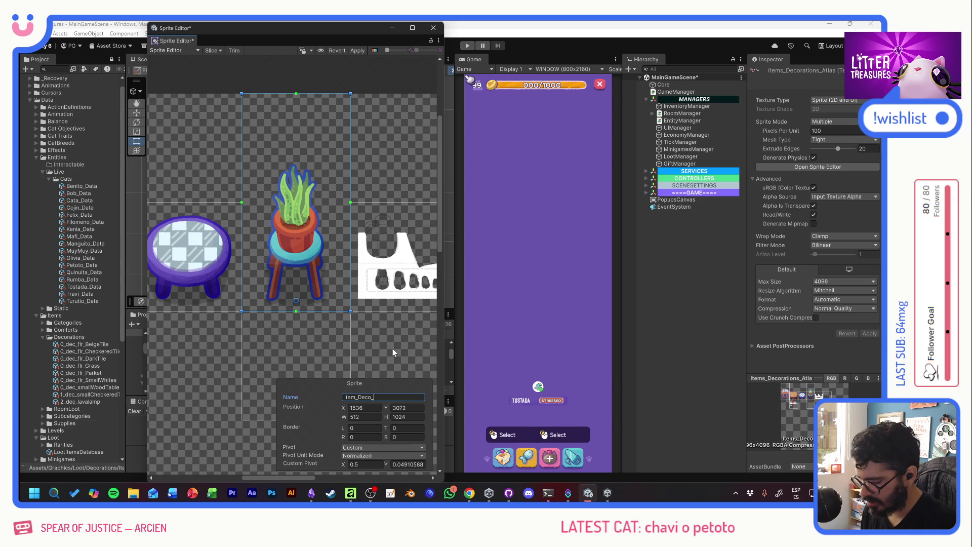
pyautogui.write('Lengua ')
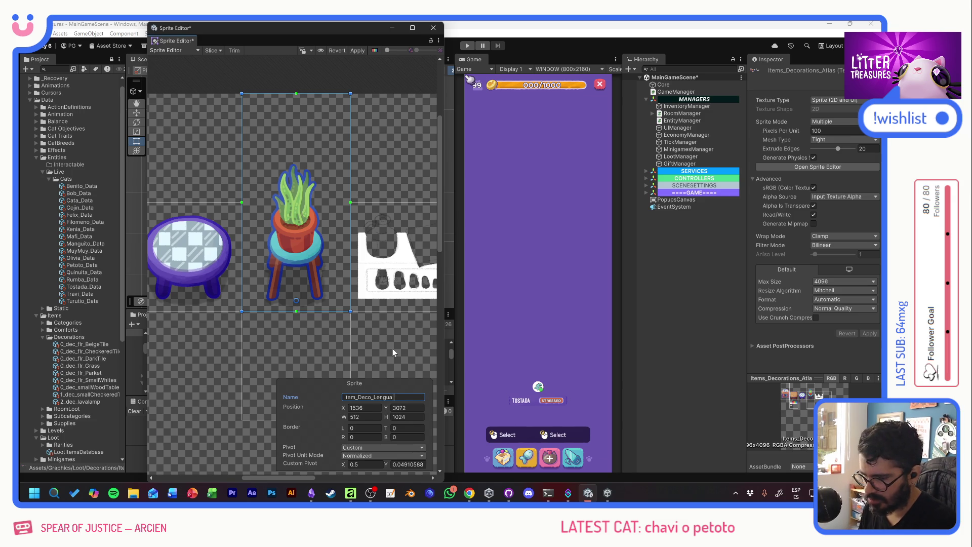
pyautogui.write('daDeSuegra')
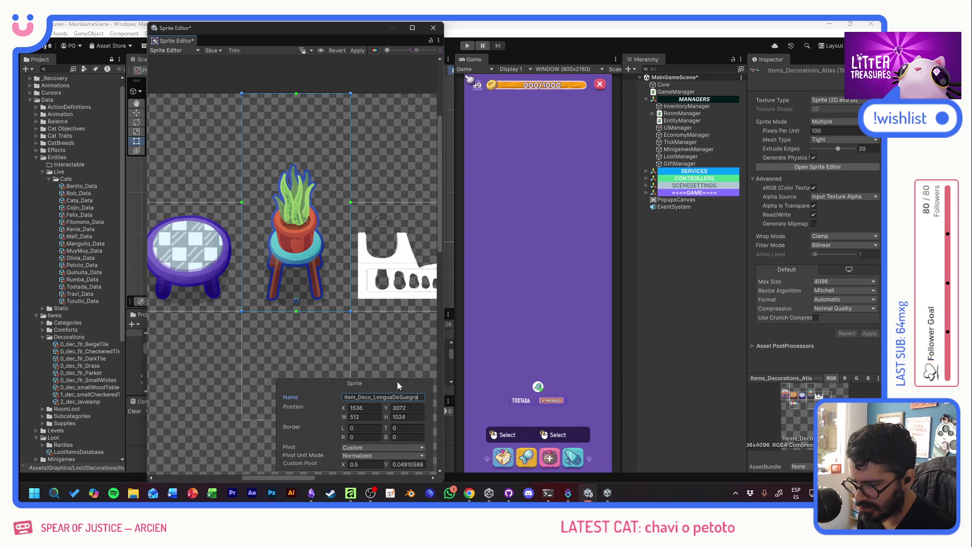
pyautogui.press('Return')
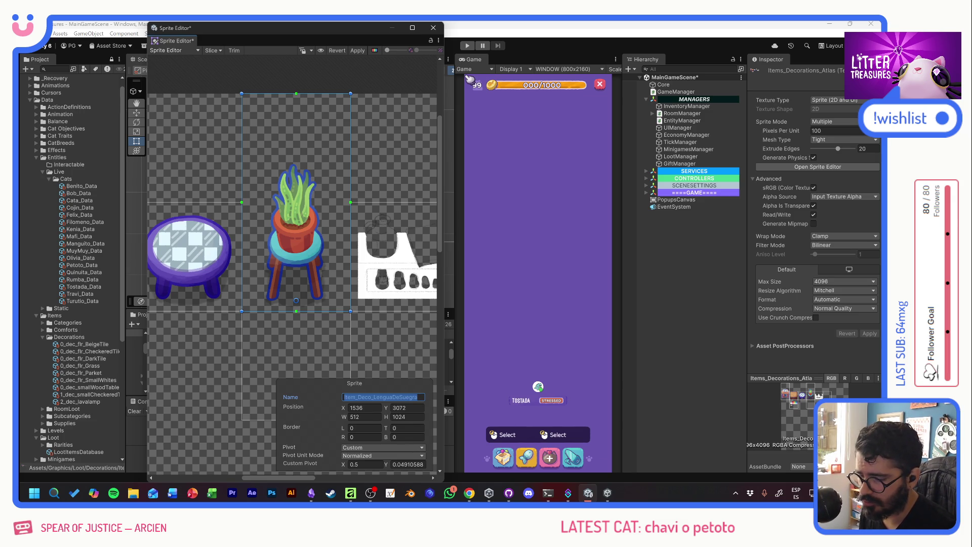
pyautogui.click(357, 51)
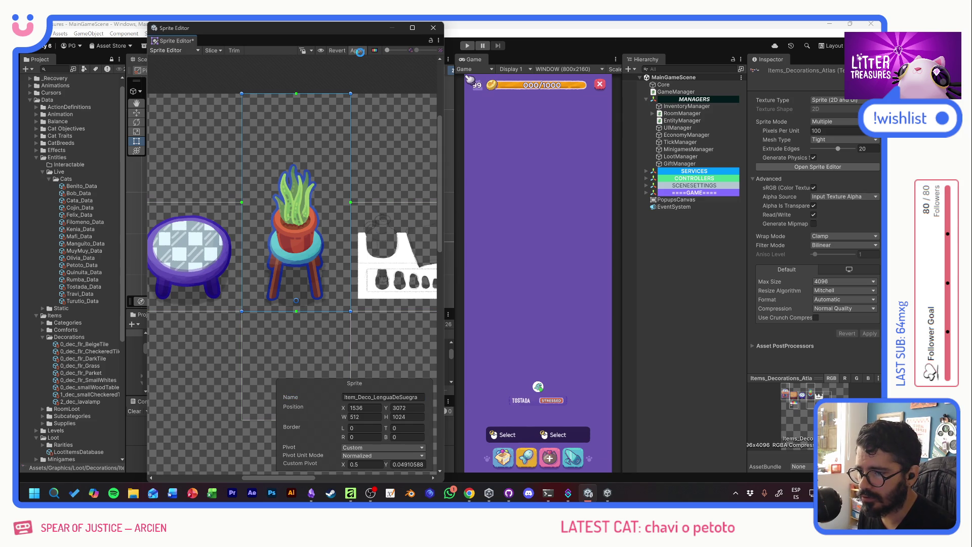
# Step: Duplicate the 0_dec_smallWoodTable item data and rename the copy 0_dec_LenguaDeSuegra
pyautogui.click(432, 33)
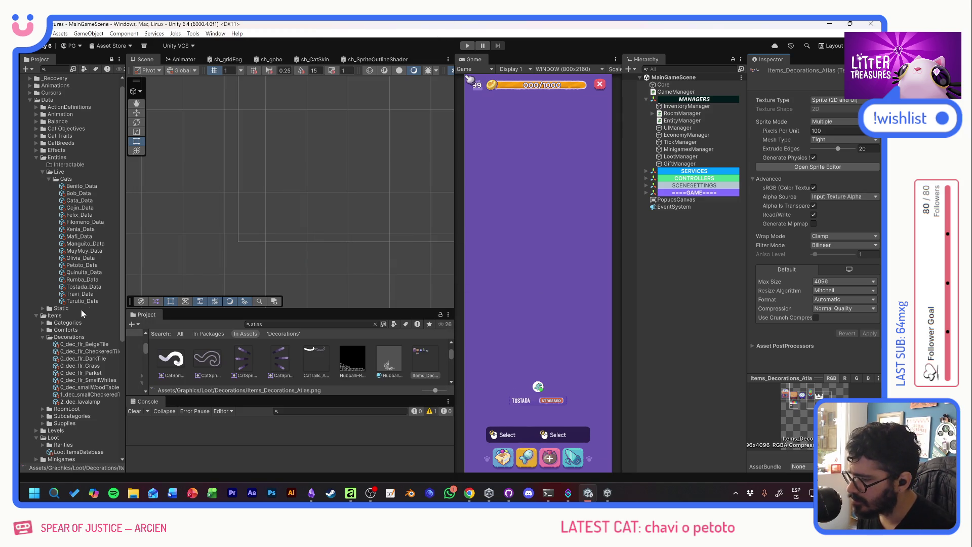
pyautogui.click(87, 394)
pyautogui.click(93, 388)
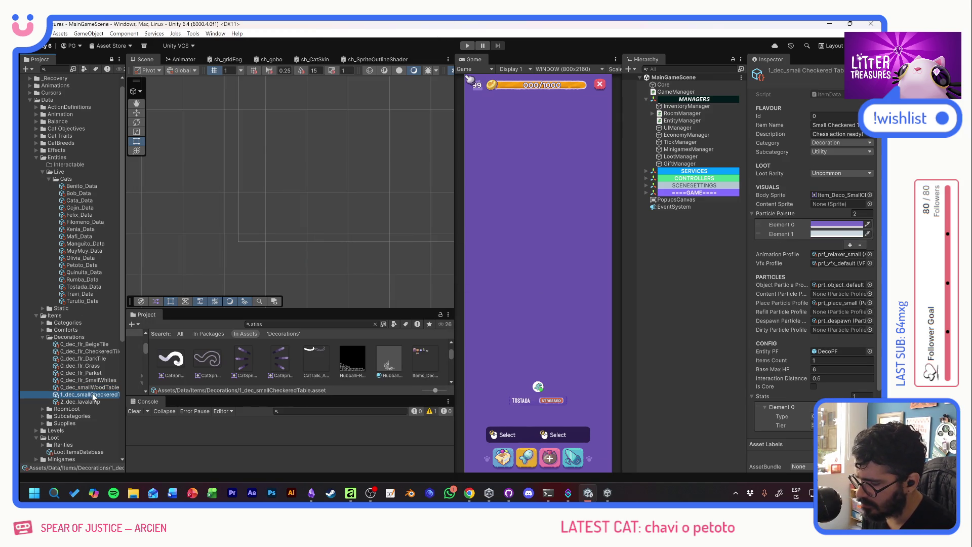
pyautogui.hotkey('ctrl', 'd')
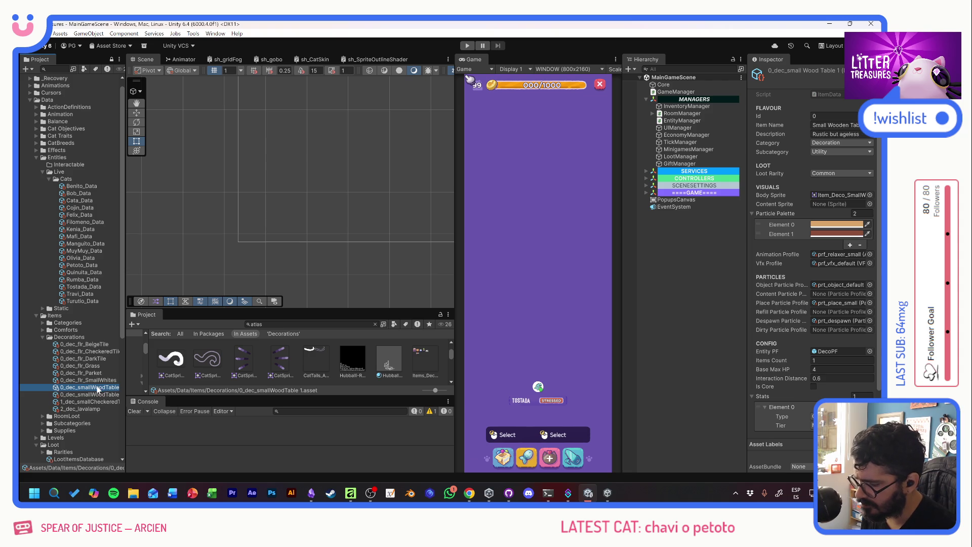
pyautogui.click(84, 390)
pyautogui.moveTo(84, 390); pyautogui.dragTo(142, 388)
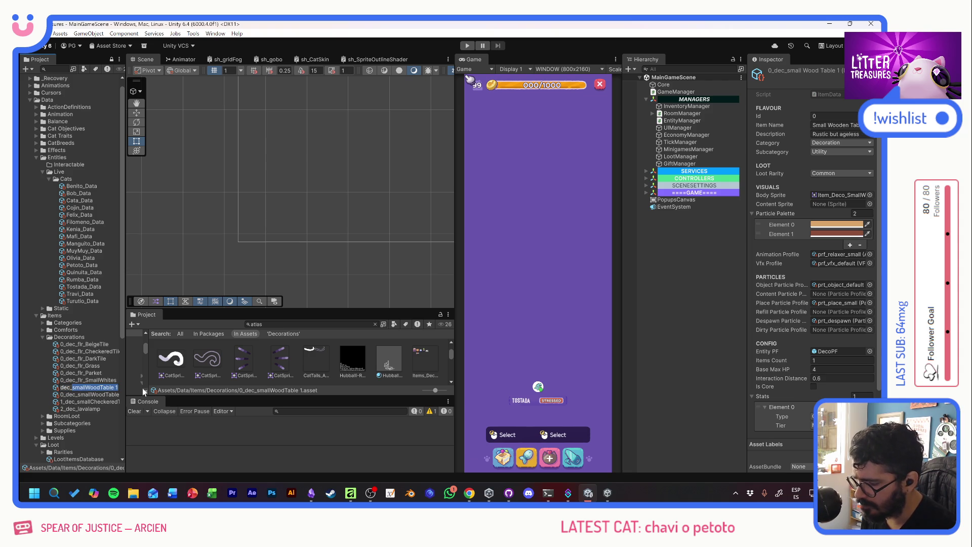
pyautogui.write('0_dec_Lengua')
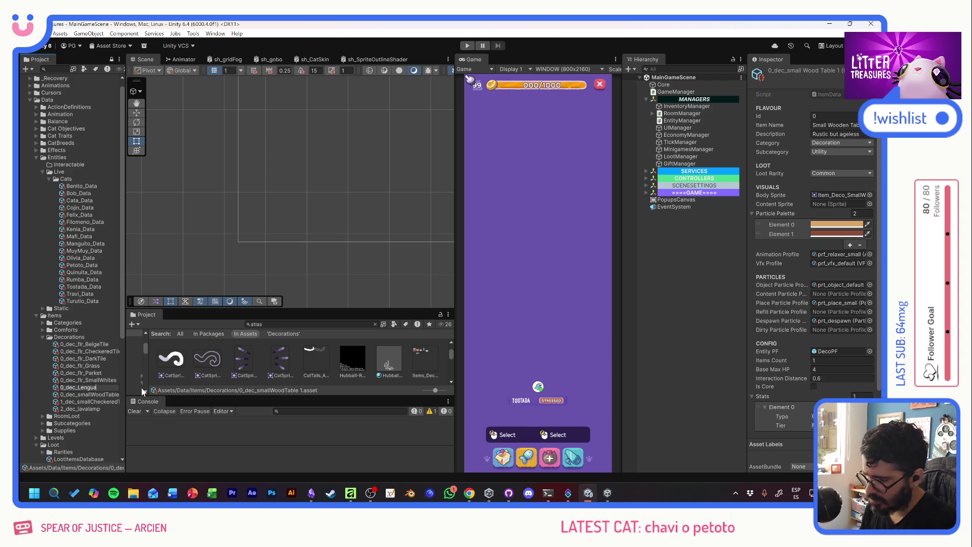
pyautogui.write('DeSuegra')
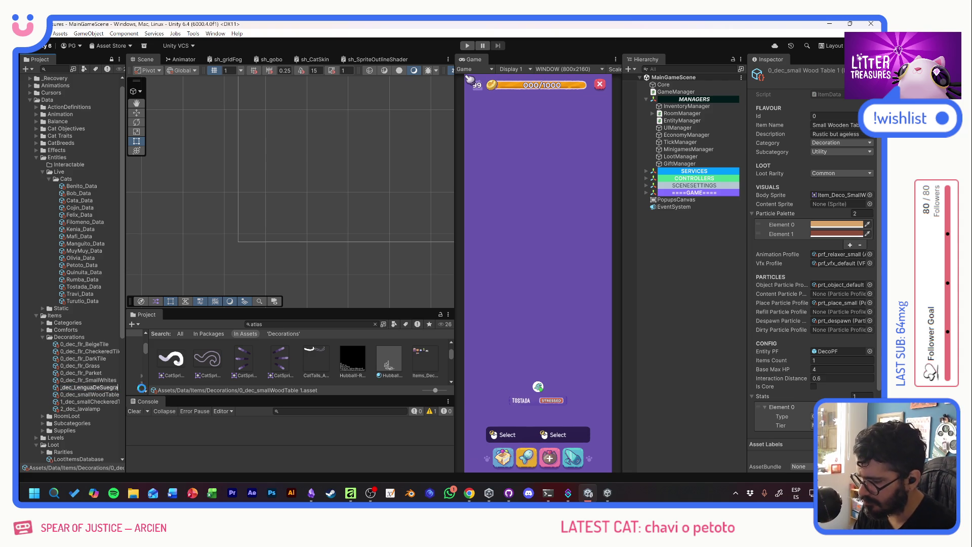
pyautogui.press('Return')
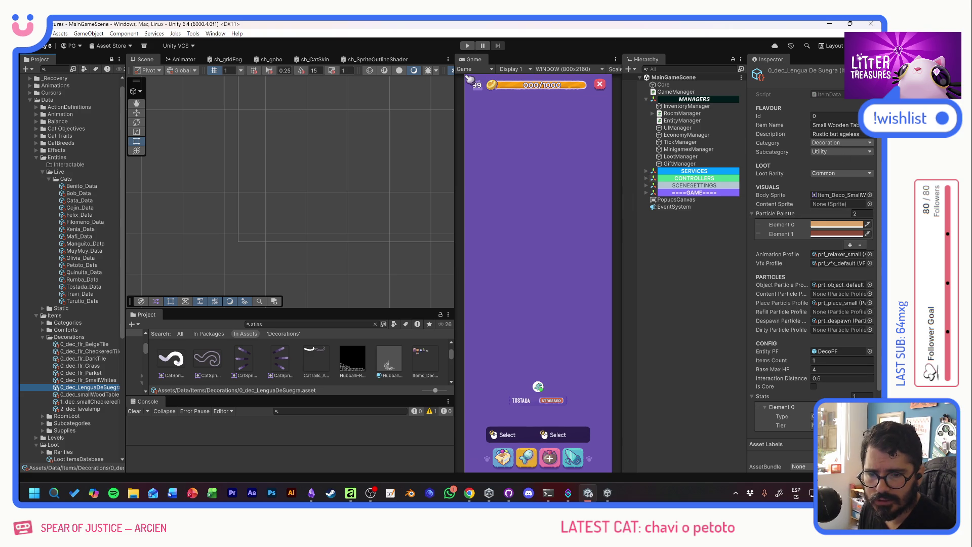
# Step: Set the Item Name to 'Lengua de Suegra' and begin a 'Low maintenance compani…' description
pyautogui.click(836, 125)
pyautogui.write('Len')
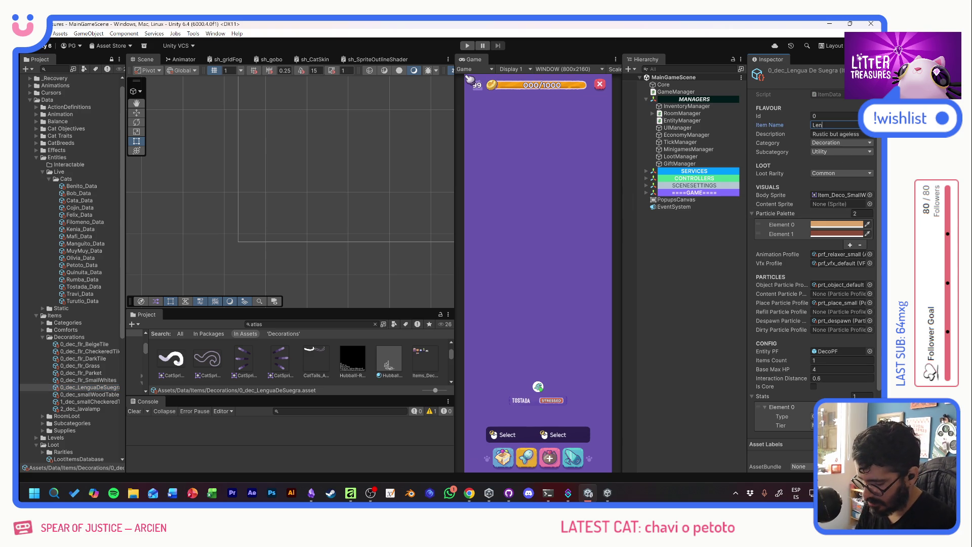
pyautogui.write('gua de Suegra')
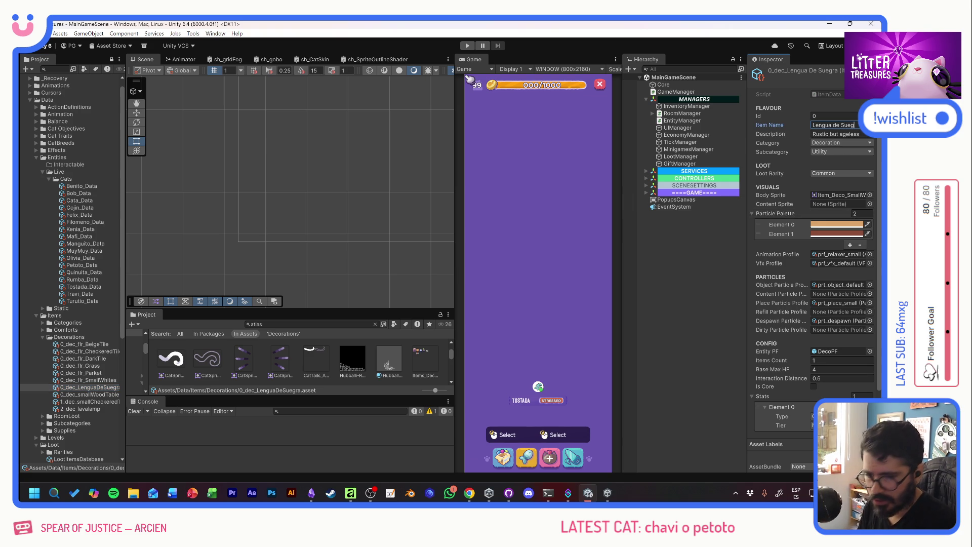
pyautogui.press('Tab')
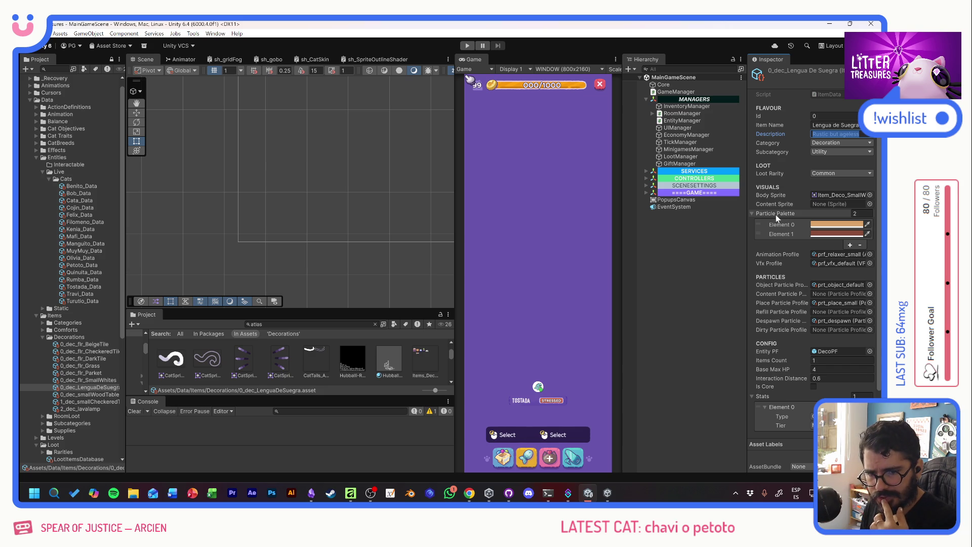
pyautogui.write('Low ')
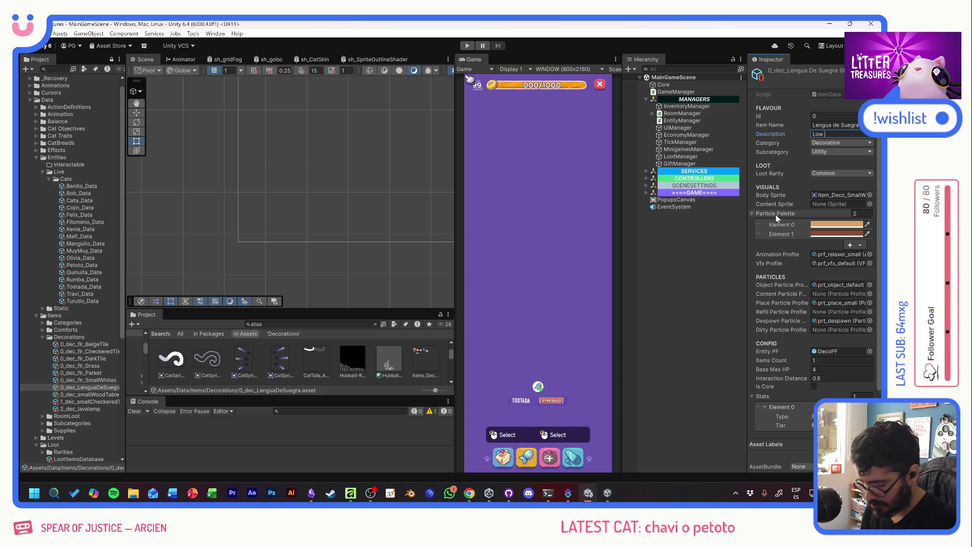
pyautogui.write('mantao')
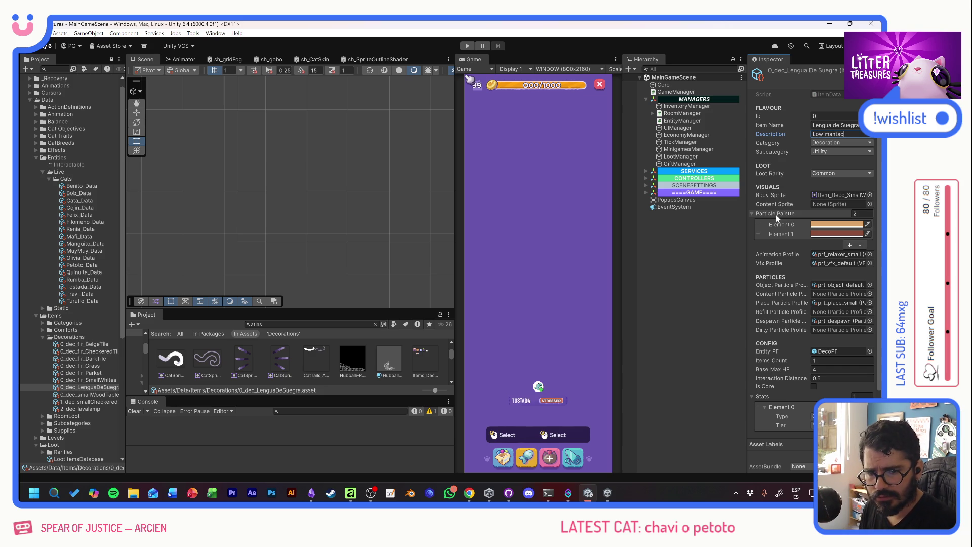
pyautogui.press('BackSpace')
pyautogui.write('inance')
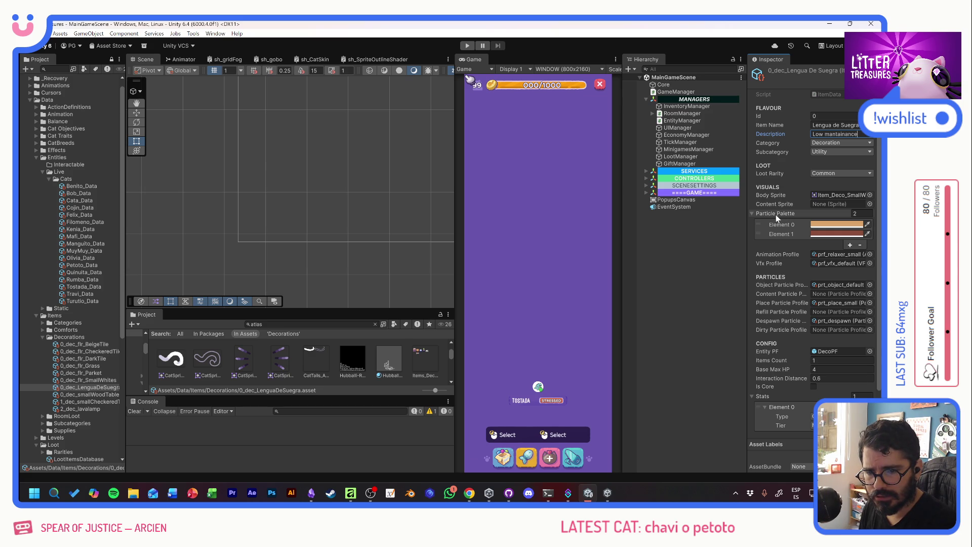
pyautogui.write(' compani')
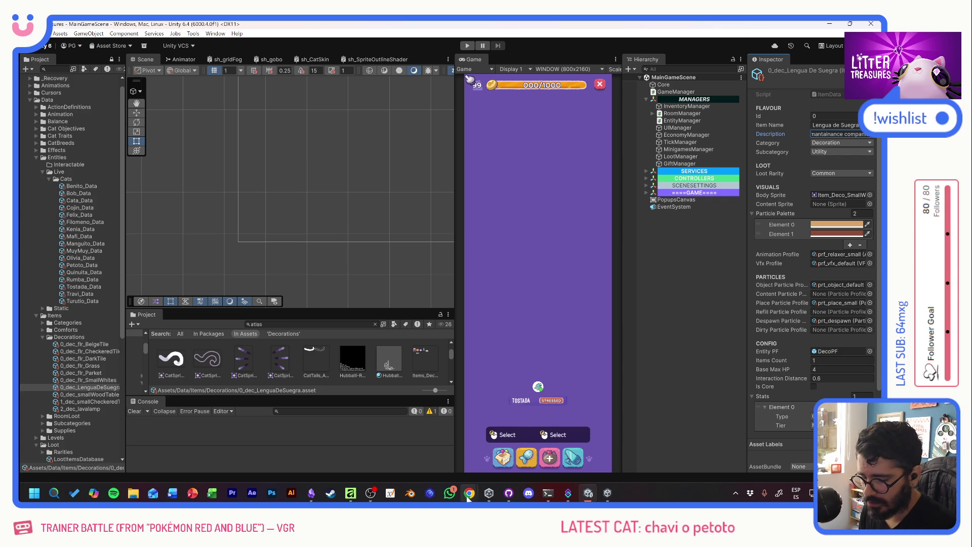
pyautogui.moveTo(329, 497)
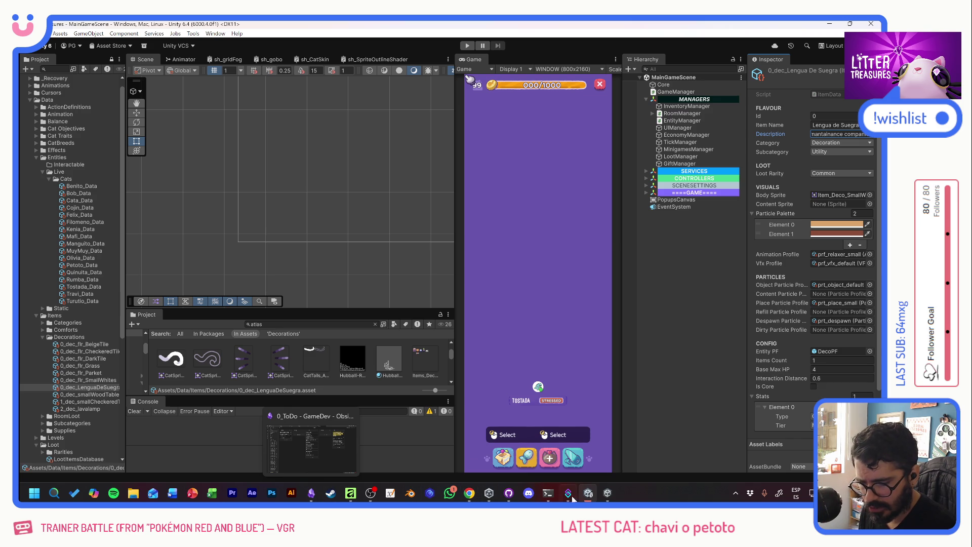
pyautogui.moveTo(553, 499)
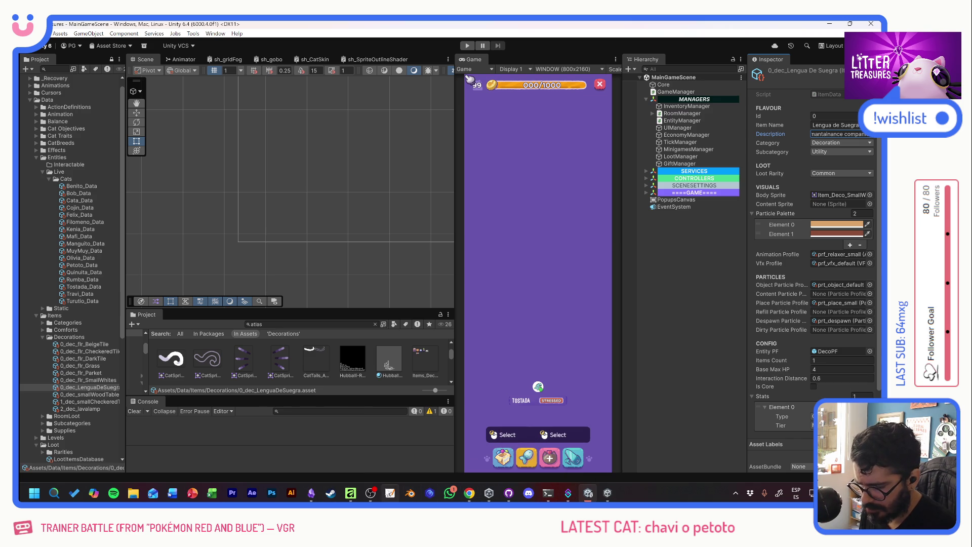
pyautogui.moveTo(500, 495)
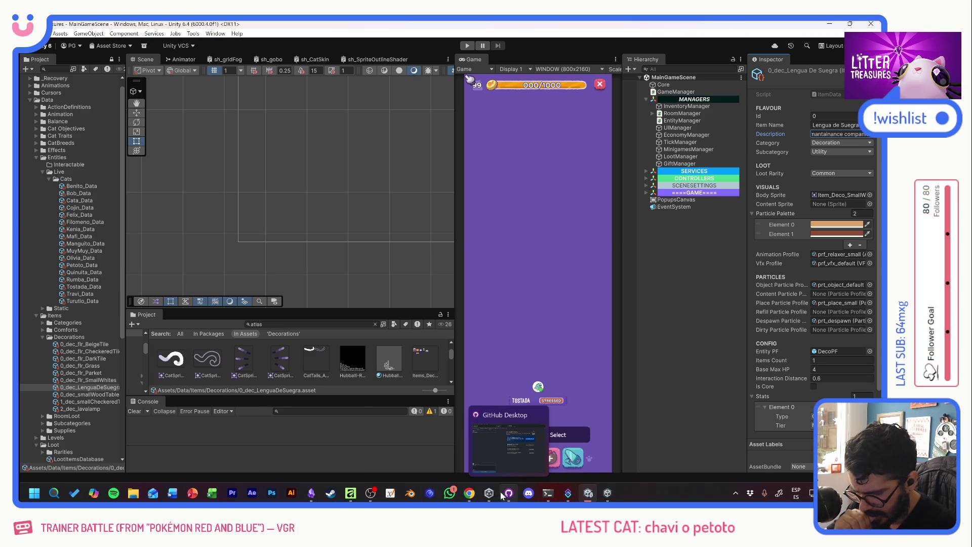
# Step: Return to the game, give Petoto some love and fill the watermelon bowl with food
pyautogui.click(829, 24)
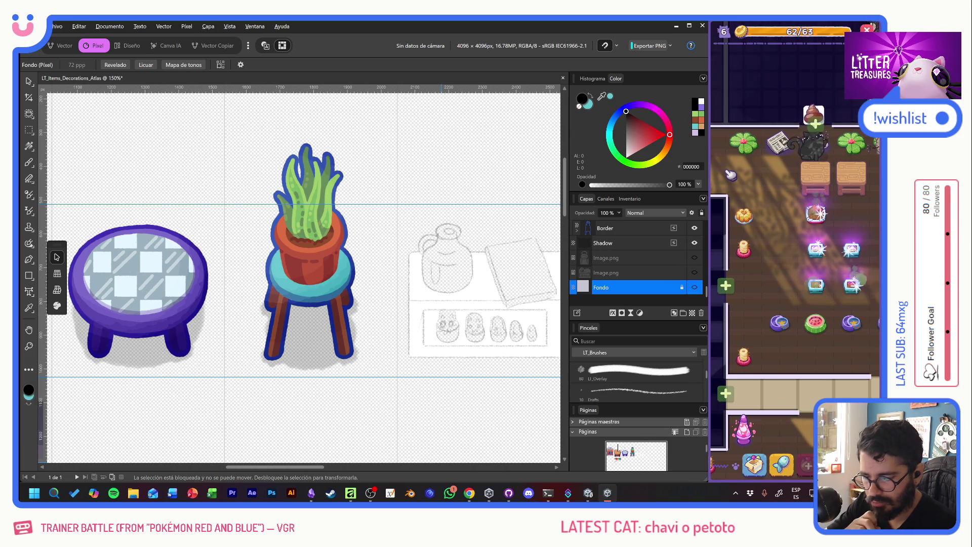
pyautogui.moveTo(607, 493)
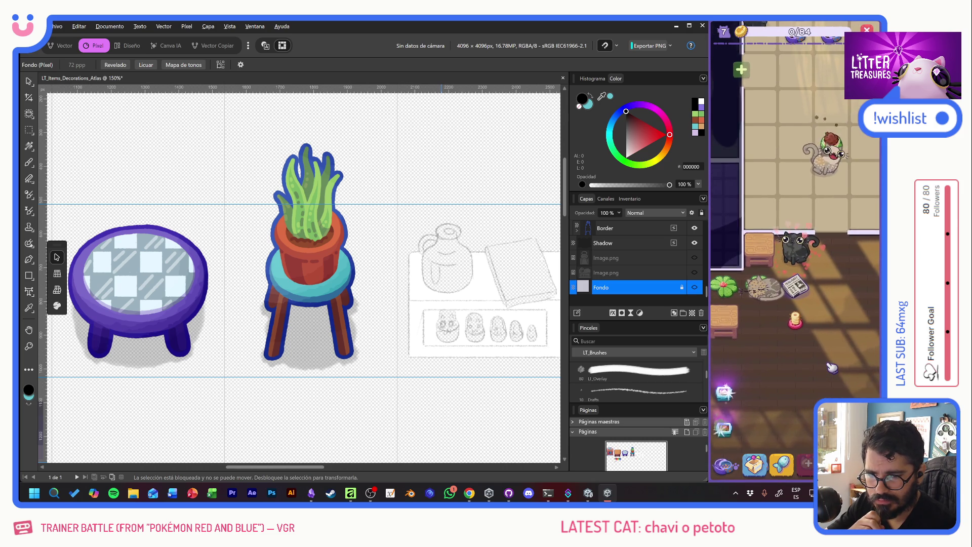
pyautogui.click(795, 255)
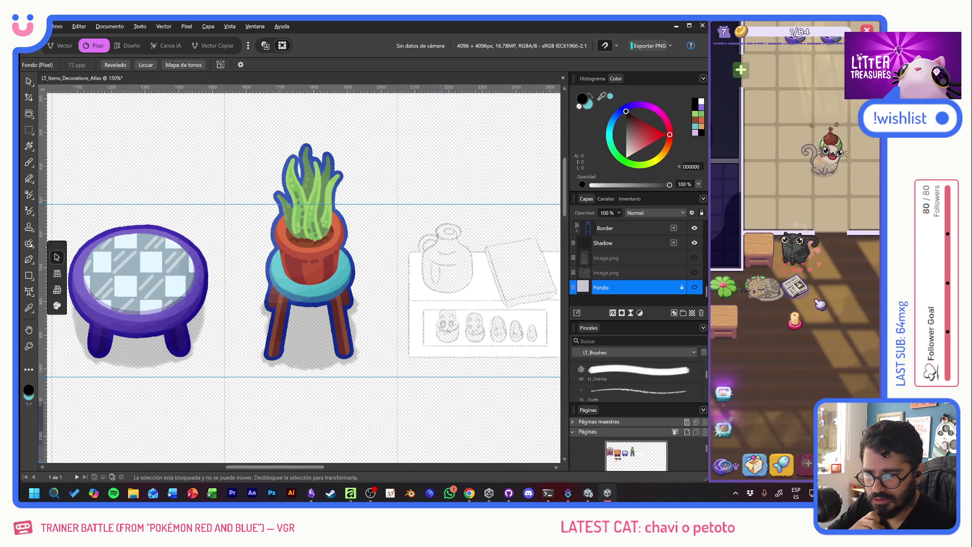
pyautogui.click(767, 321)
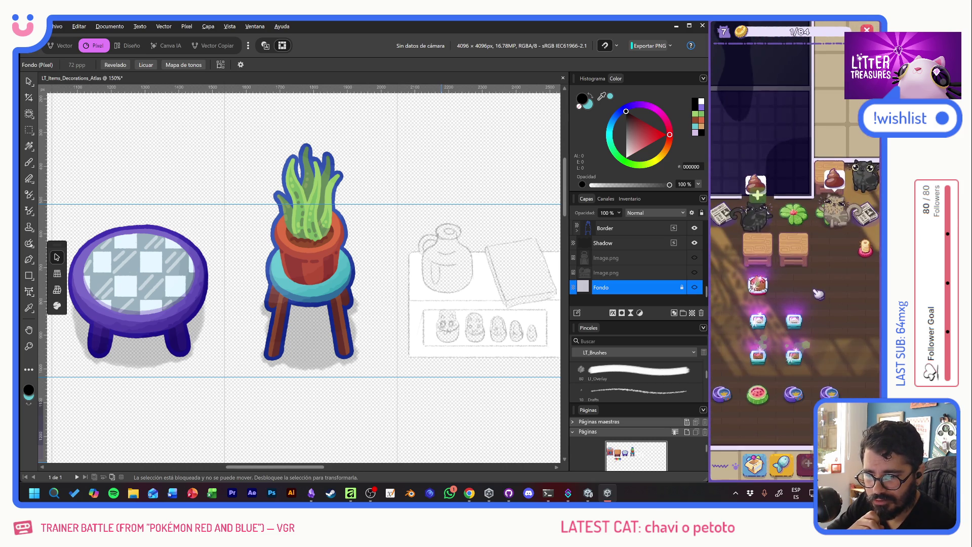
pyautogui.click(770, 353)
pyautogui.click(796, 315)
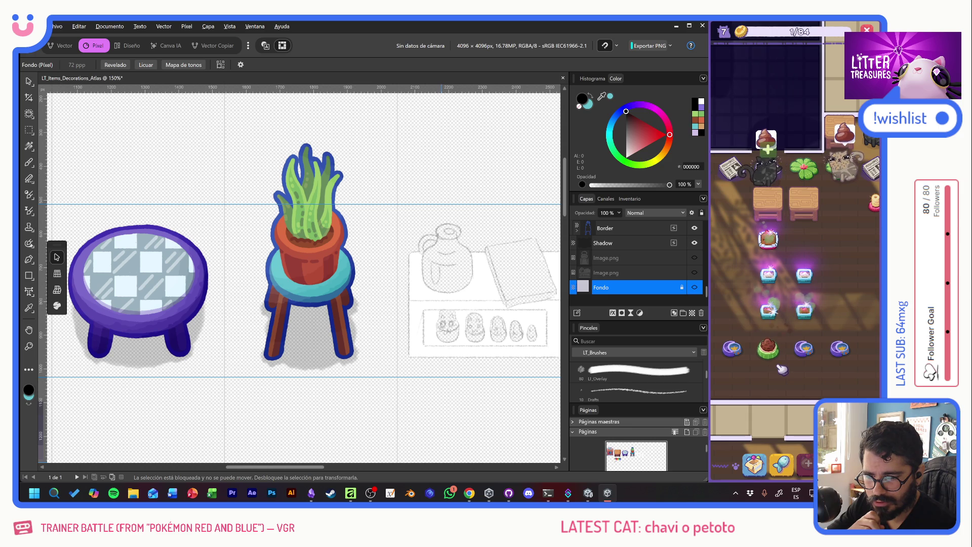
pyautogui.click(841, 351)
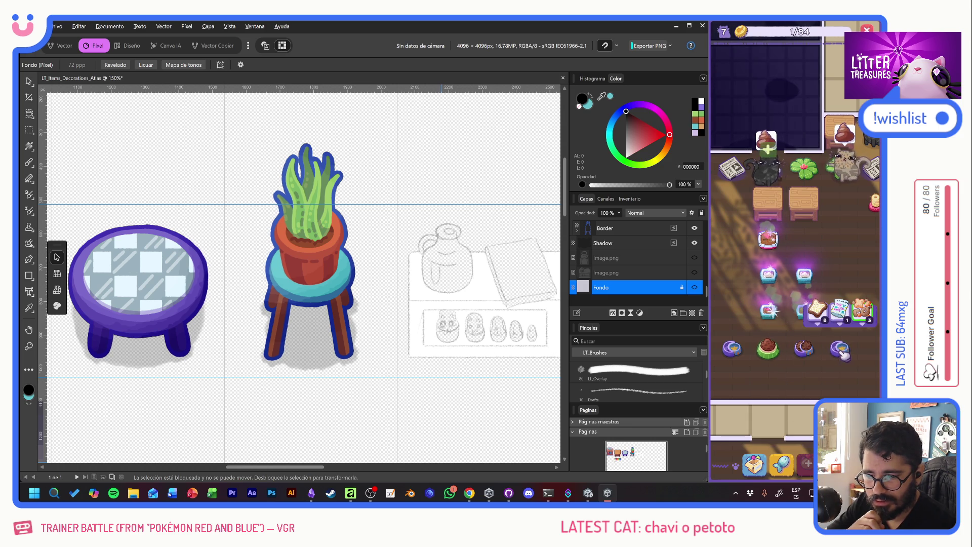
pyautogui.click(732, 348)
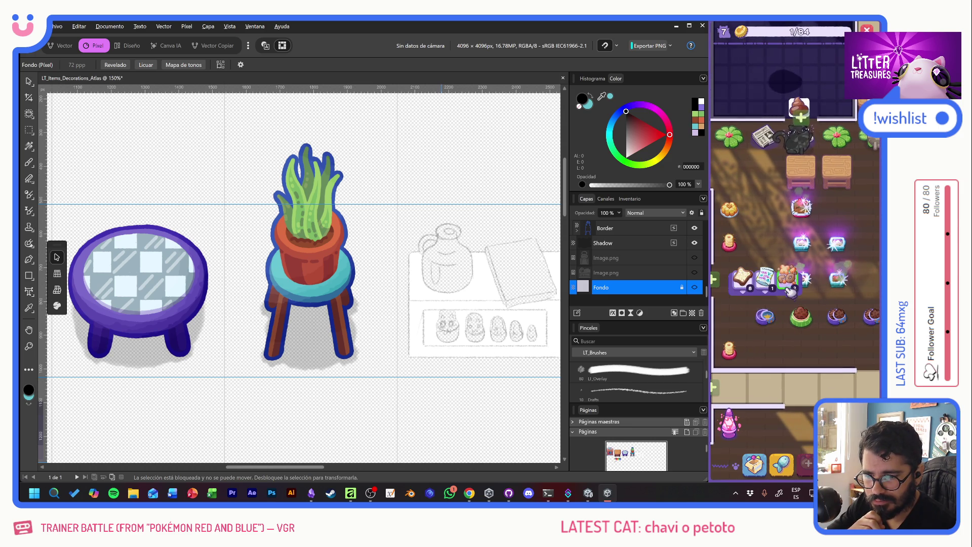
pyautogui.scroll(3, 779, 358)
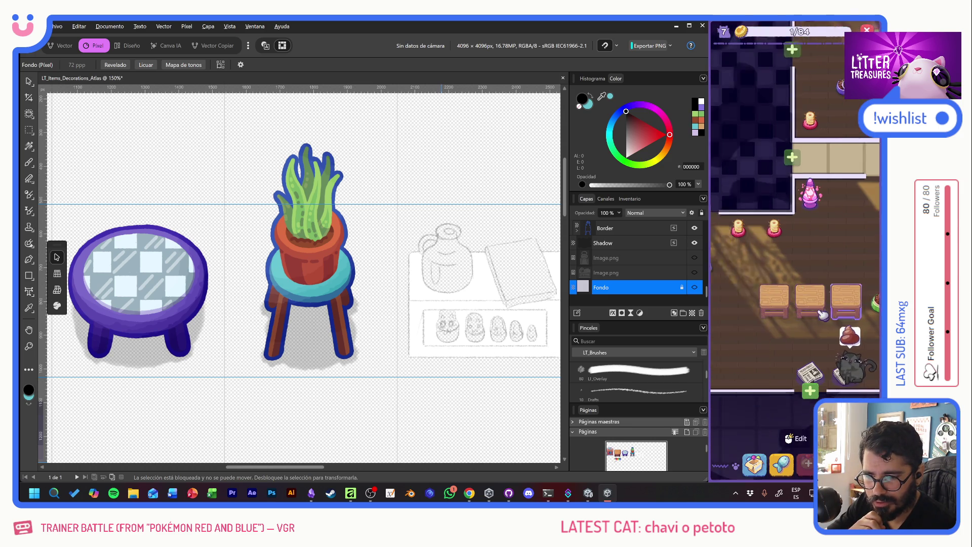
pyautogui.scroll(-5, 790, 263)
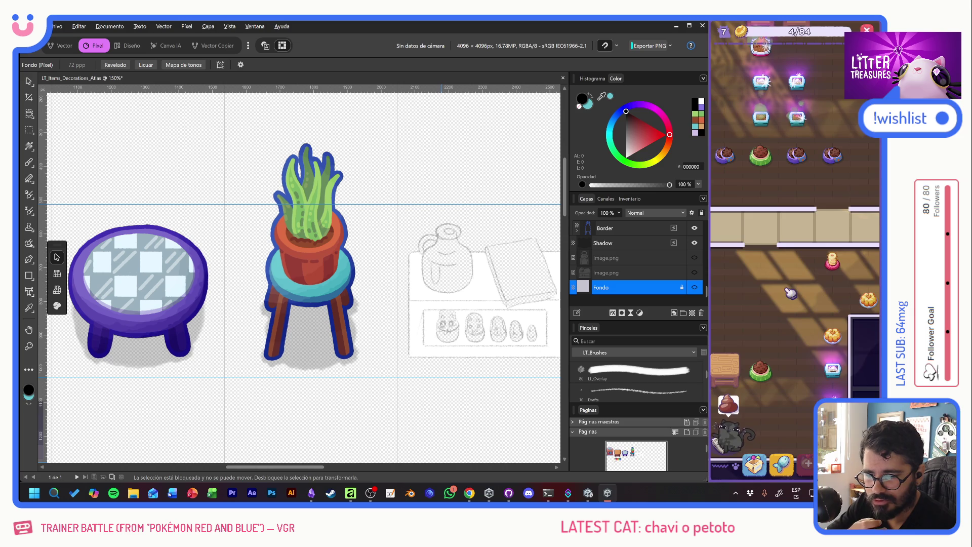
pyautogui.scroll(5, 775, 258)
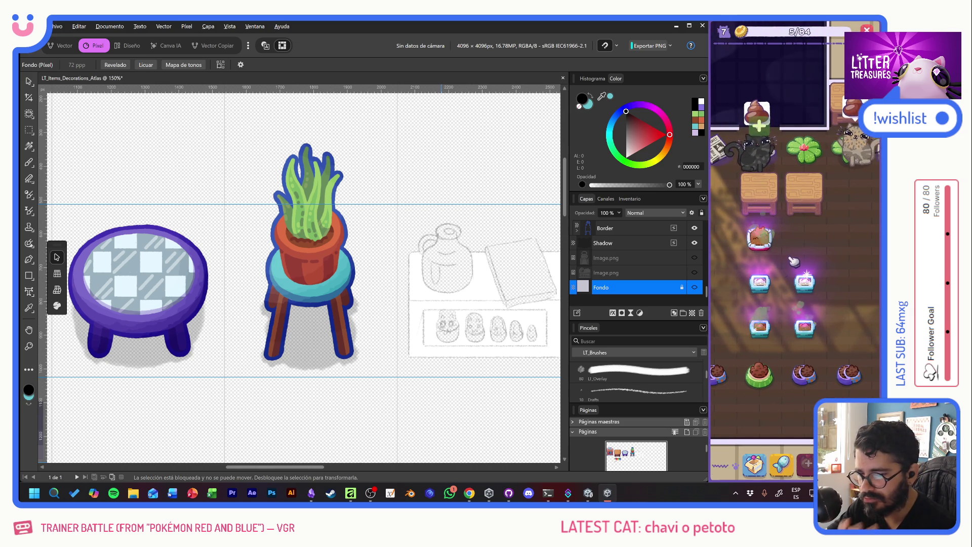
# Step: Scoop litter rounds winning Caviar, Tupperware, Generic Food, Beach Sand and a Small Wooden Table
pyautogui.click(804, 279)
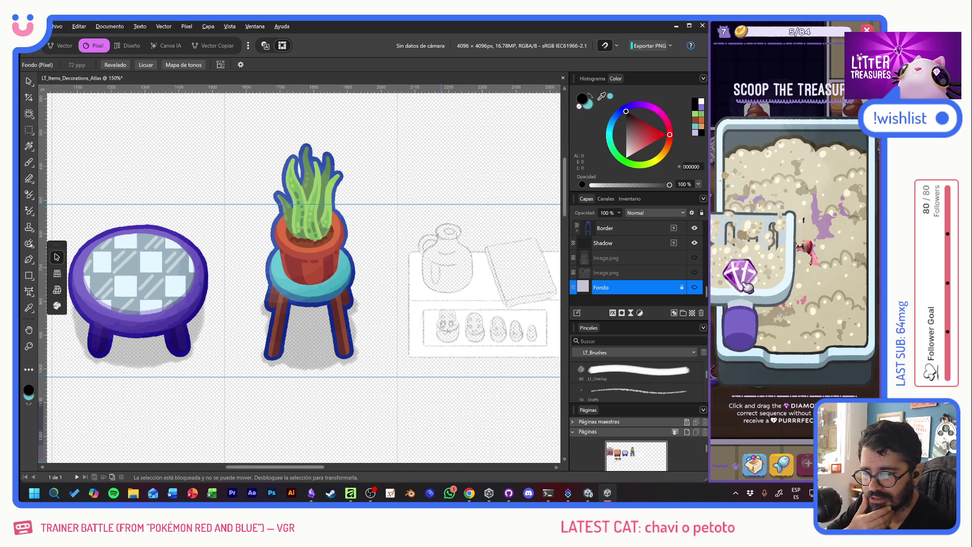
pyautogui.moveTo(773, 313); pyautogui.dragTo(800, 267)
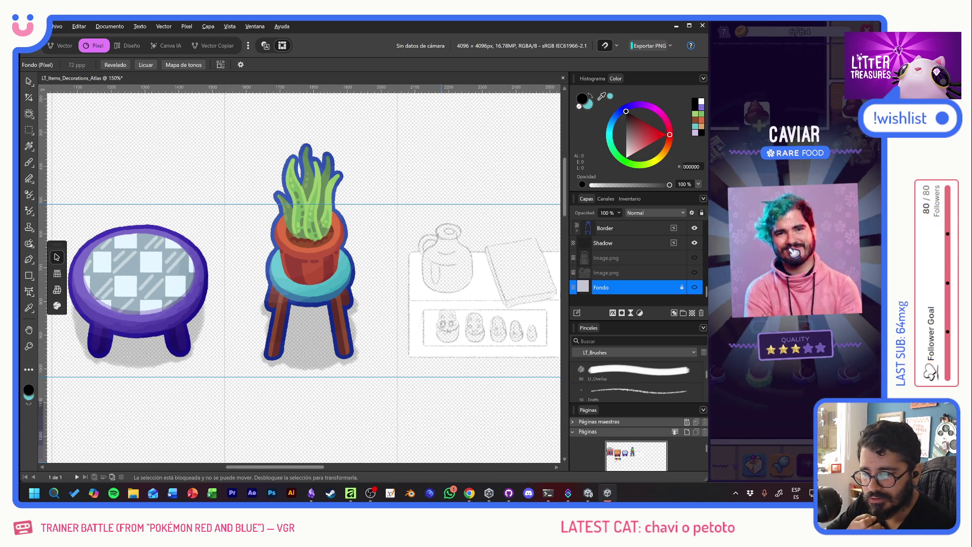
pyautogui.click(824, 219)
pyautogui.click(763, 244)
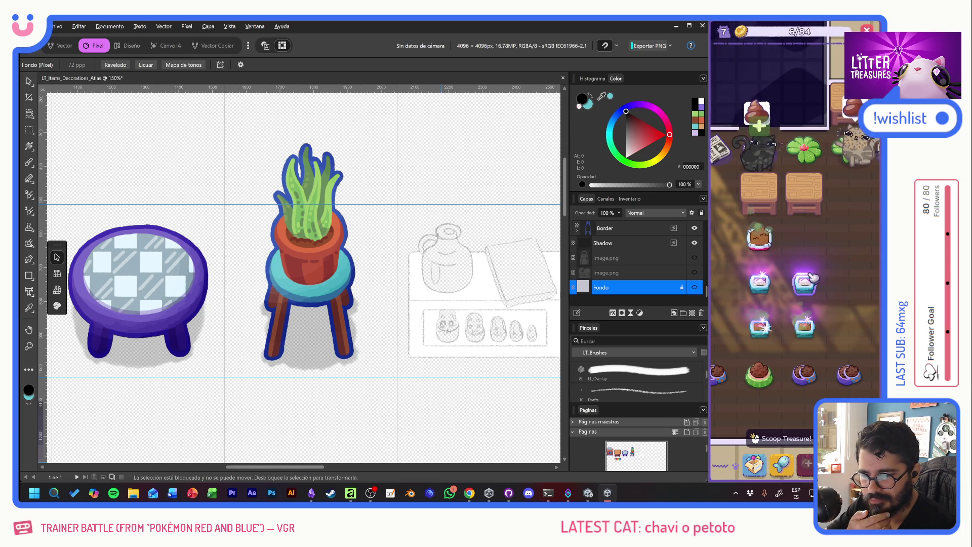
pyautogui.moveTo(805, 303); pyautogui.dragTo(801, 256)
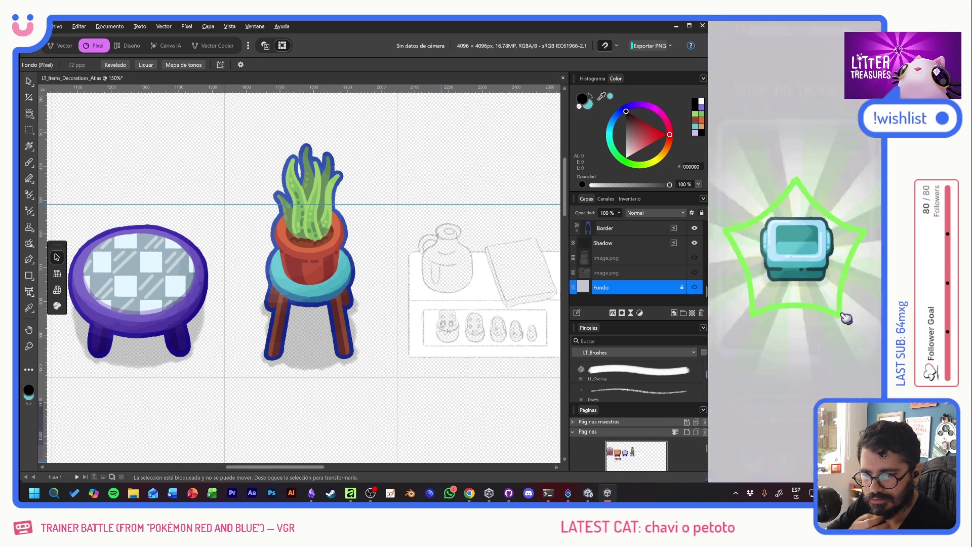
pyautogui.click(804, 258)
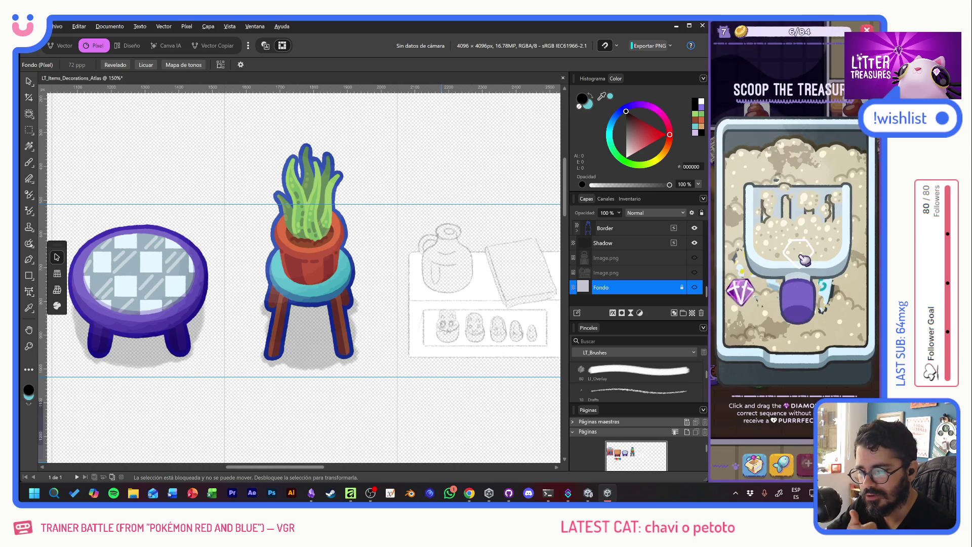
pyautogui.moveTo(802, 202); pyautogui.dragTo(837, 300)
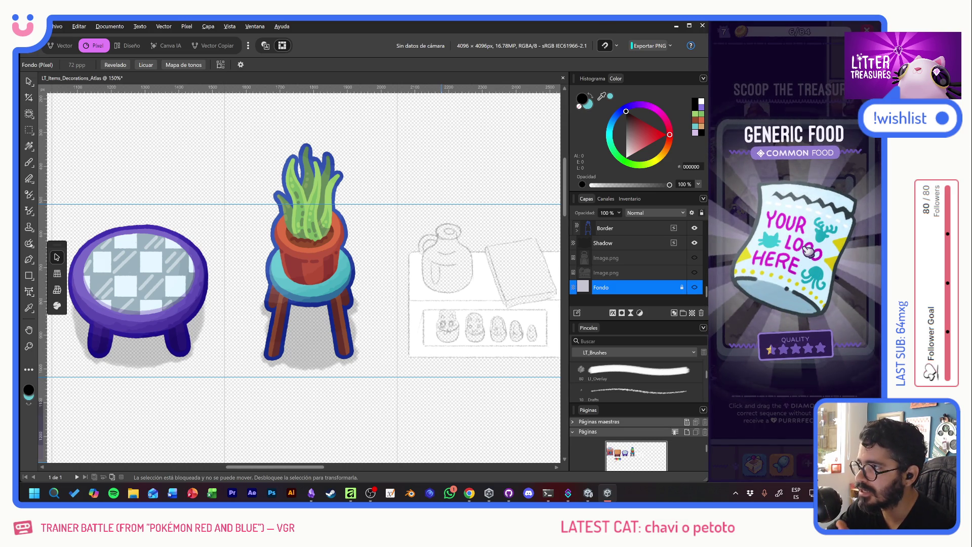
pyautogui.click(807, 250)
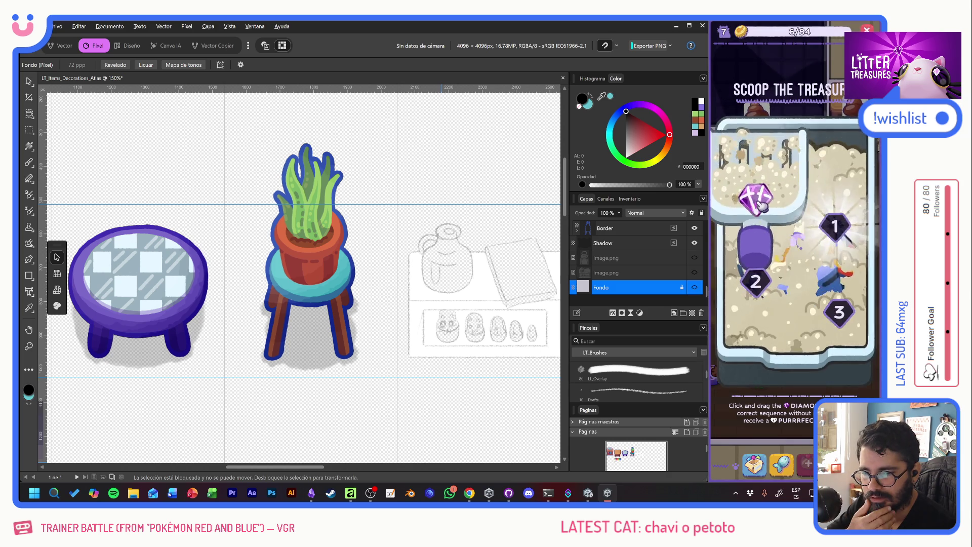
pyautogui.moveTo(762, 205); pyautogui.dragTo(839, 312)
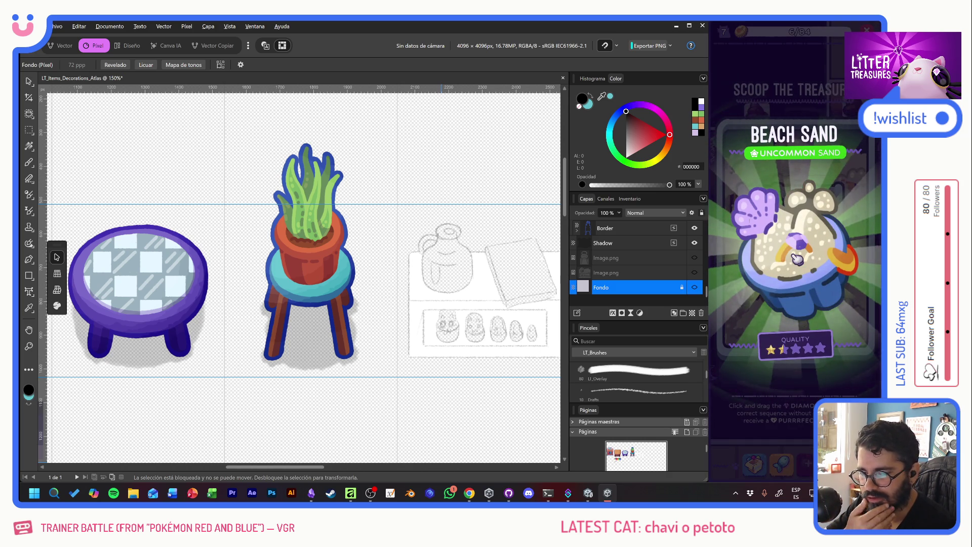
pyautogui.click(799, 256)
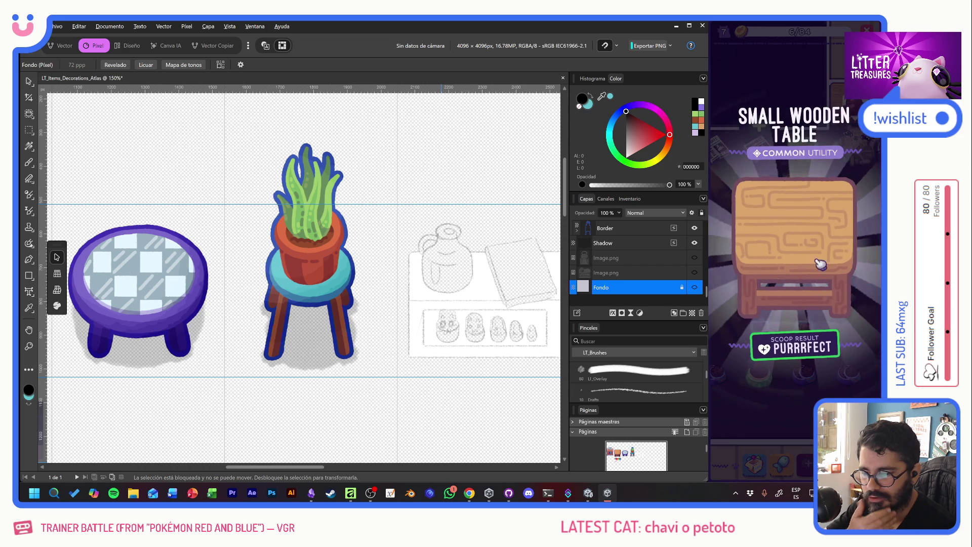
pyautogui.click(845, 251)
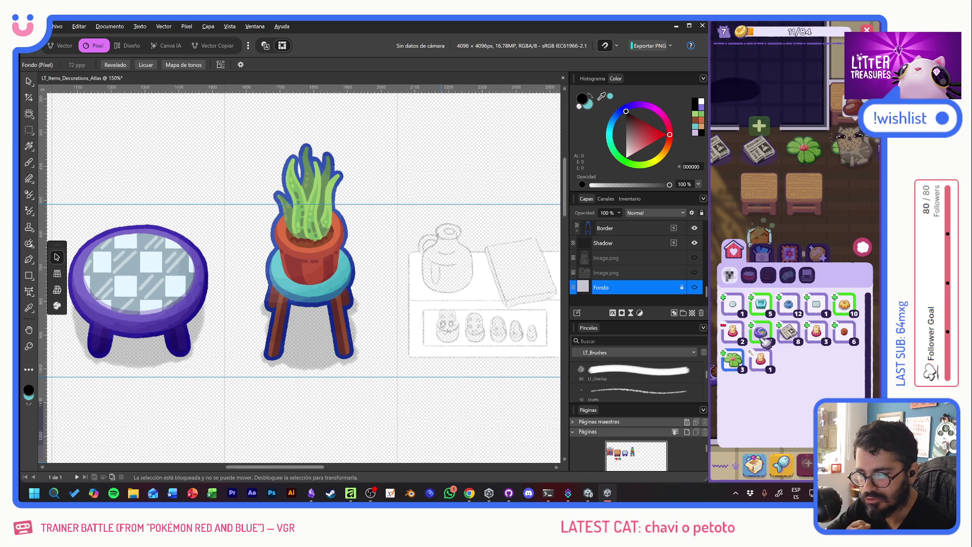
# Step: Place an inventory item on the room floor and claim Petoto's completed Runner mission reward
pyautogui.click(758, 240)
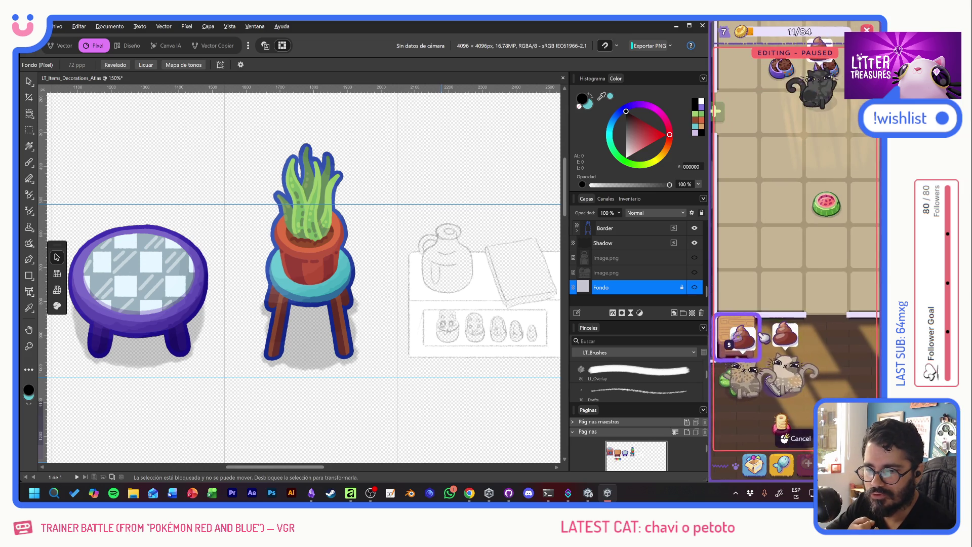
pyautogui.click(806, 260)
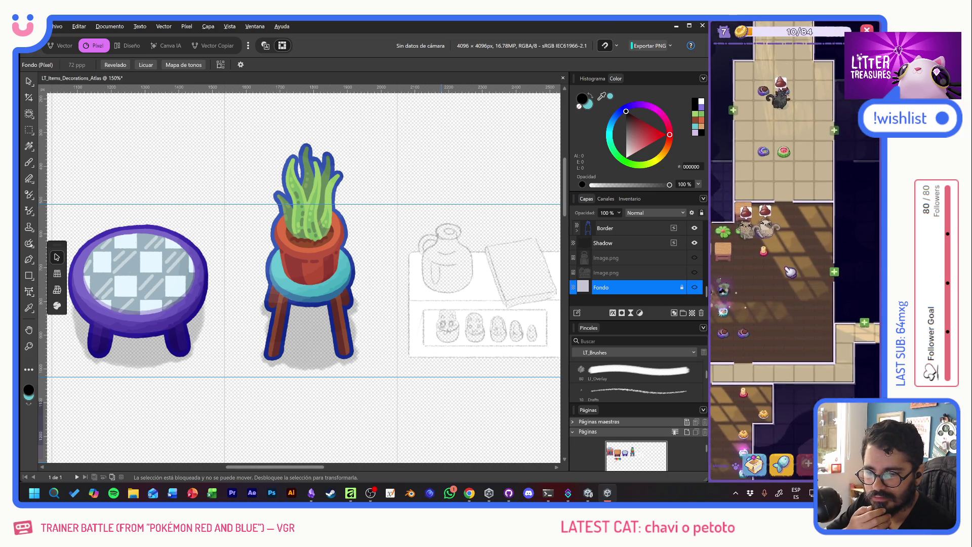
pyautogui.moveTo(791, 314)
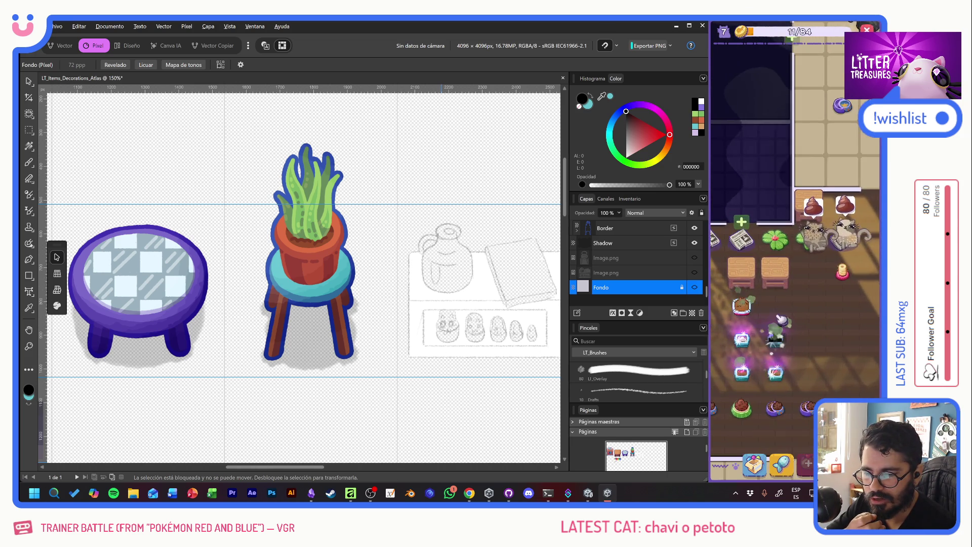
pyautogui.click(767, 289)
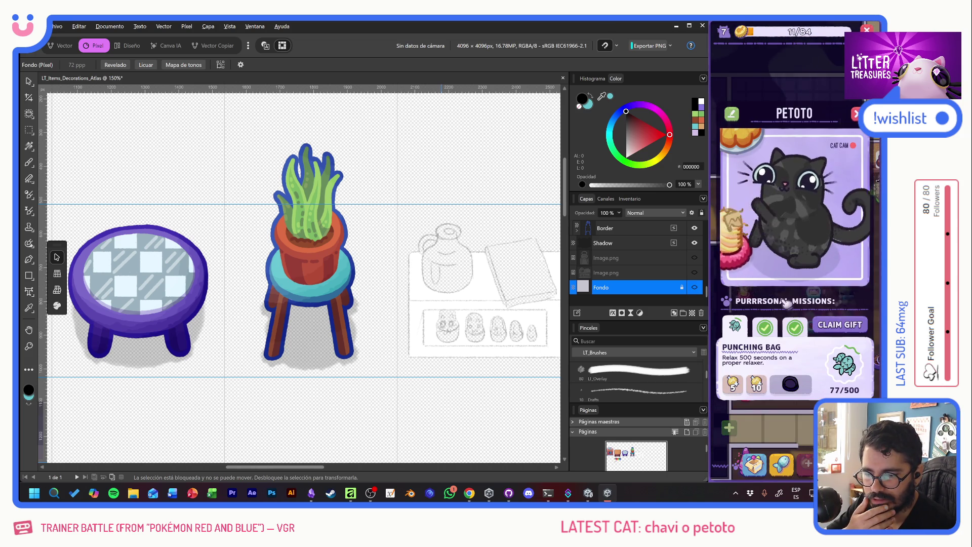
pyautogui.click(765, 329)
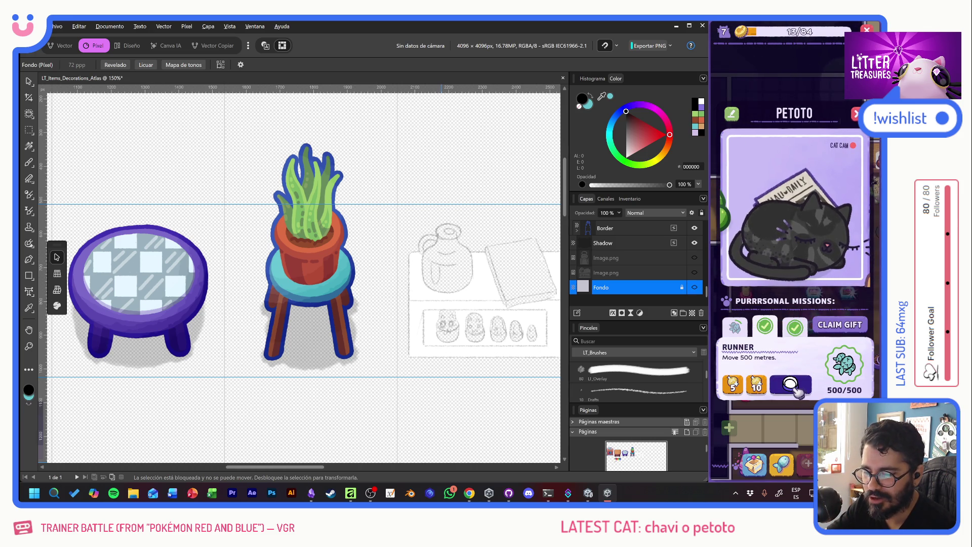
pyautogui.click(792, 387)
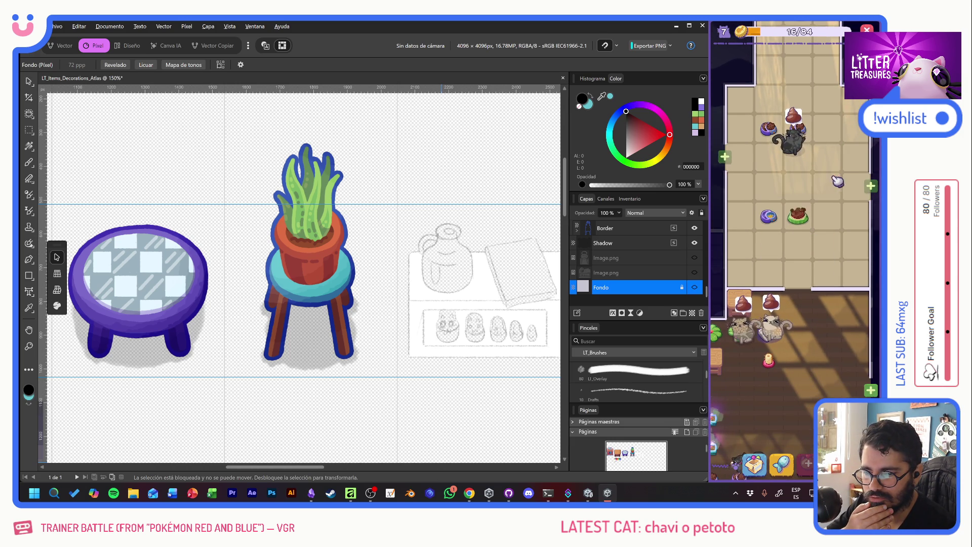
# Step: Play further Scoop the Treasure rounds, collecting Charcoal, Moon Bowl, Old Bread and Ceramic Watermelon
pyautogui.click(790, 211)
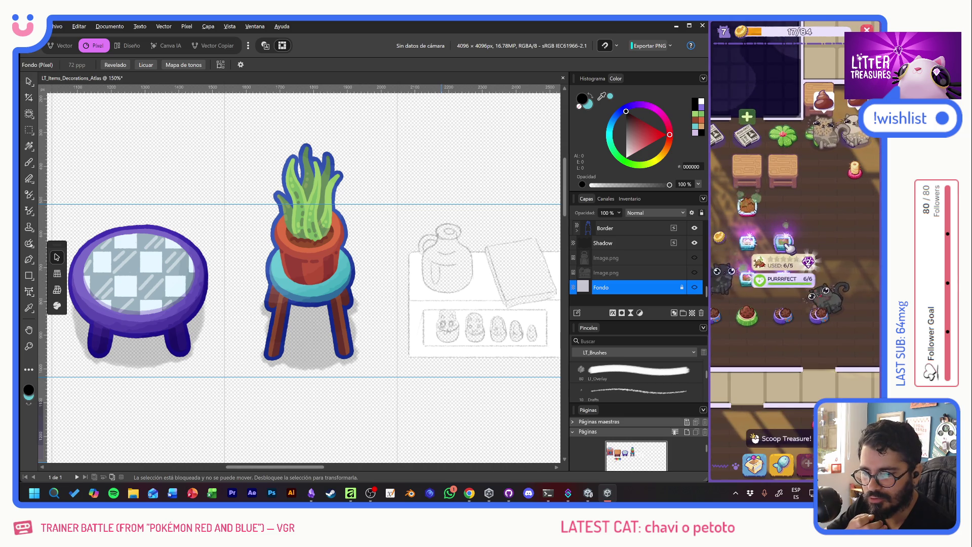
pyautogui.click(783, 244)
pyautogui.moveTo(772, 266); pyautogui.dragTo(795, 204)
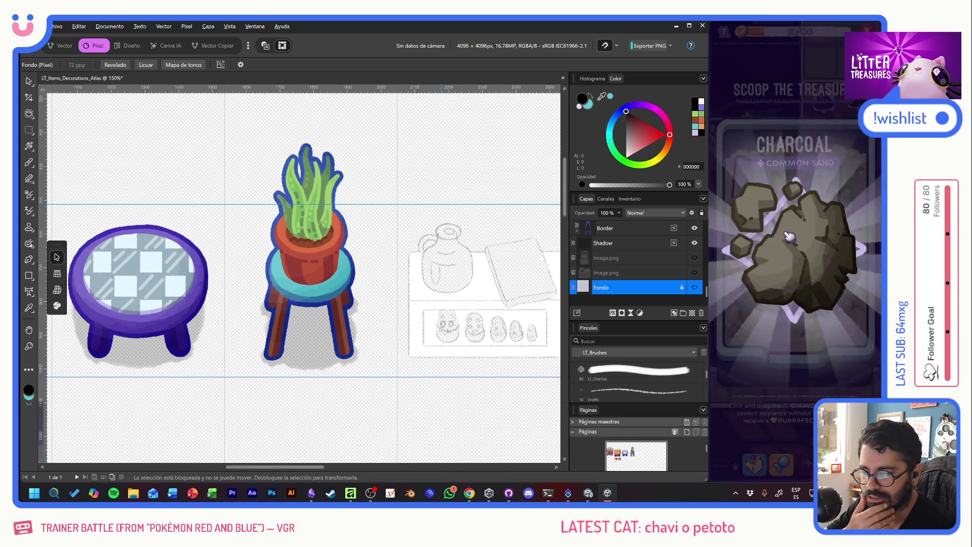
pyautogui.moveTo(779, 276); pyautogui.dragTo(808, 293)
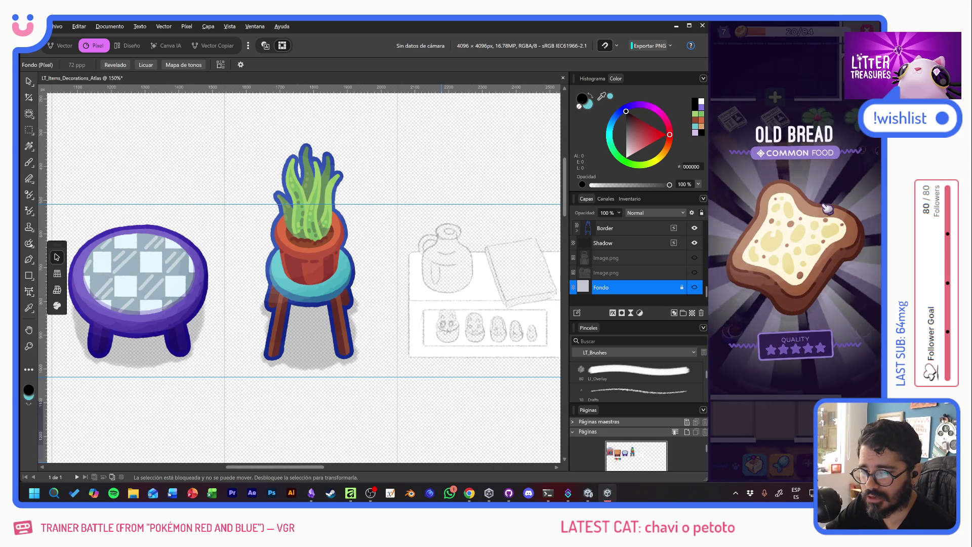
pyautogui.click(789, 204)
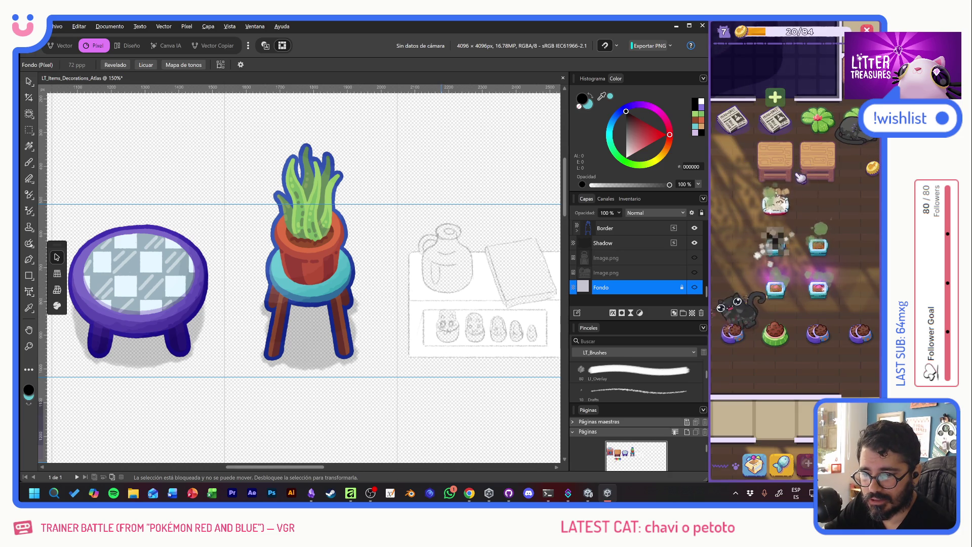
pyautogui.click(825, 249)
pyautogui.click(816, 284)
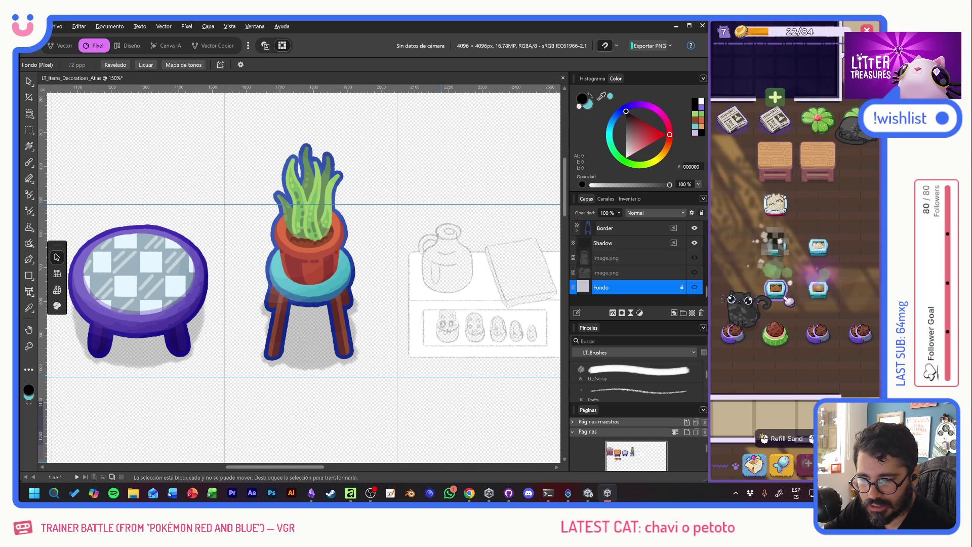
pyautogui.click(804, 261)
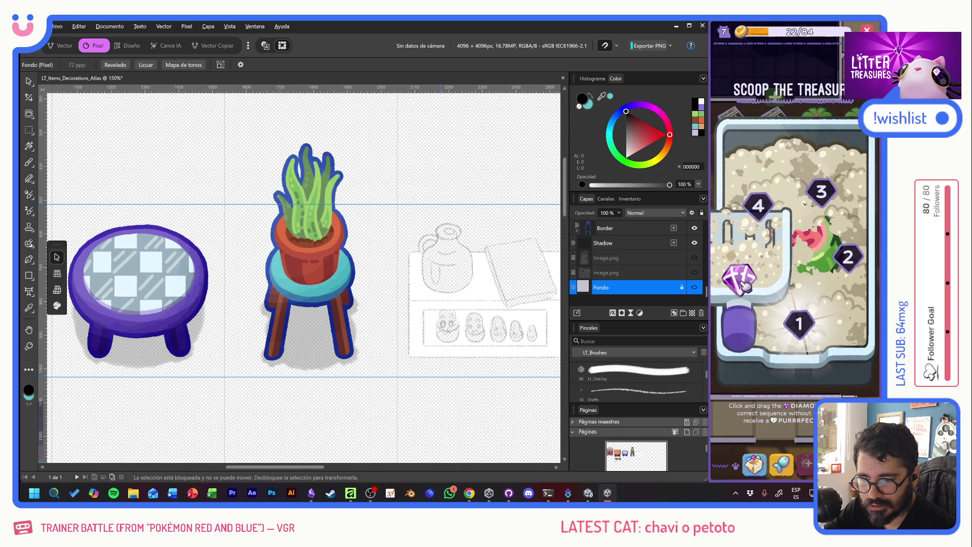
pyautogui.moveTo(742, 284)
pyautogui.mouseDown()
pyautogui.moveTo(823, 188)
pyautogui.moveTo(758, 205)
pyautogui.mouseUp()
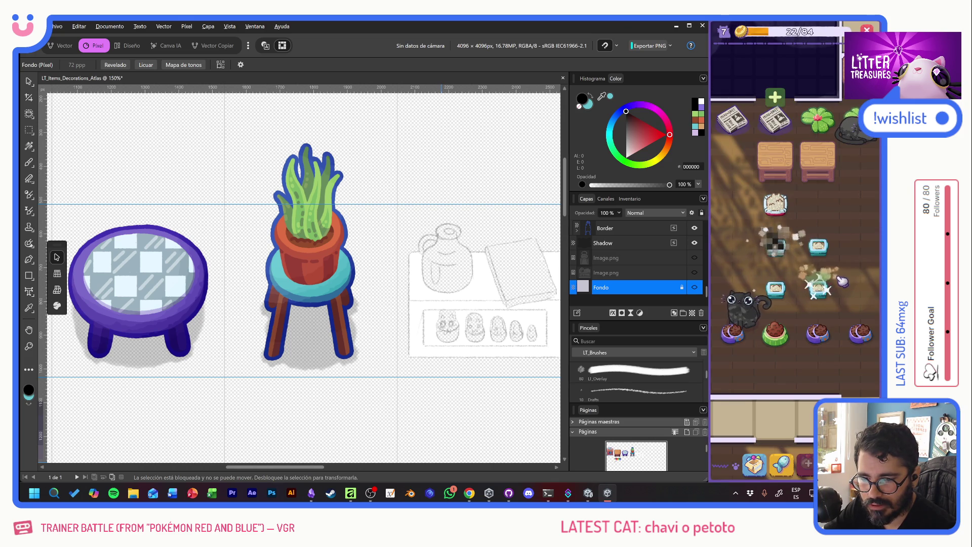
# Step: Place the Ceramic Watermelon from the inventory in the room and view the small table's rating
pyautogui.click(754, 463)
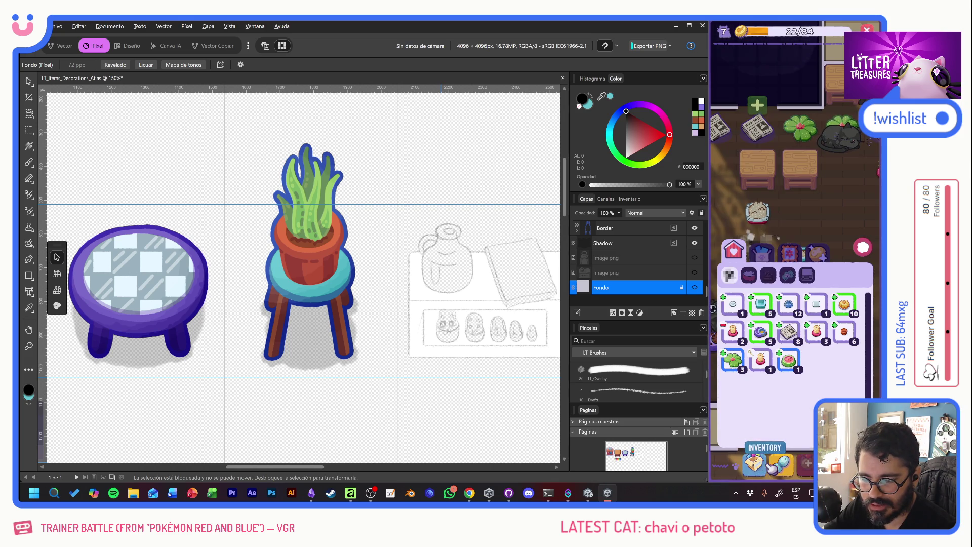
pyautogui.click(790, 362)
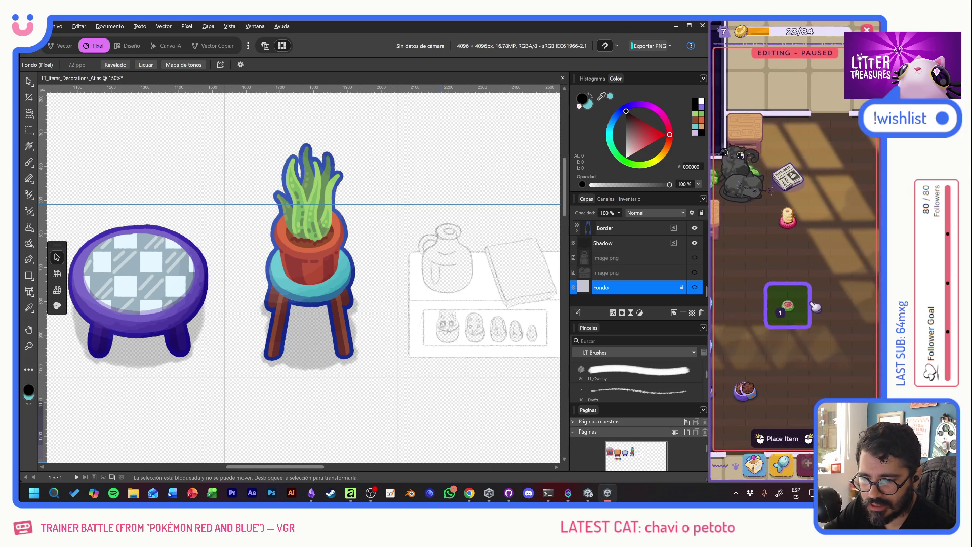
pyautogui.click(826, 234)
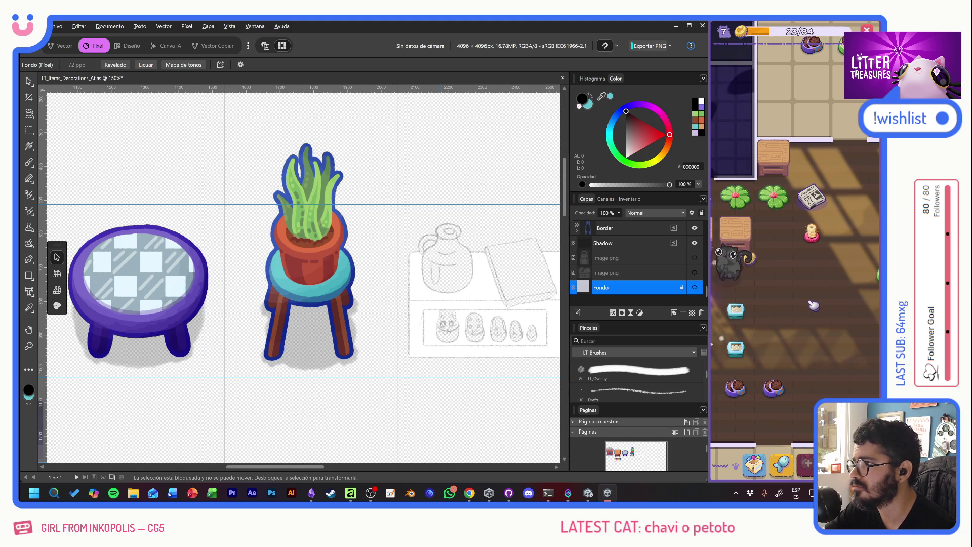
pyautogui.click(727, 234)
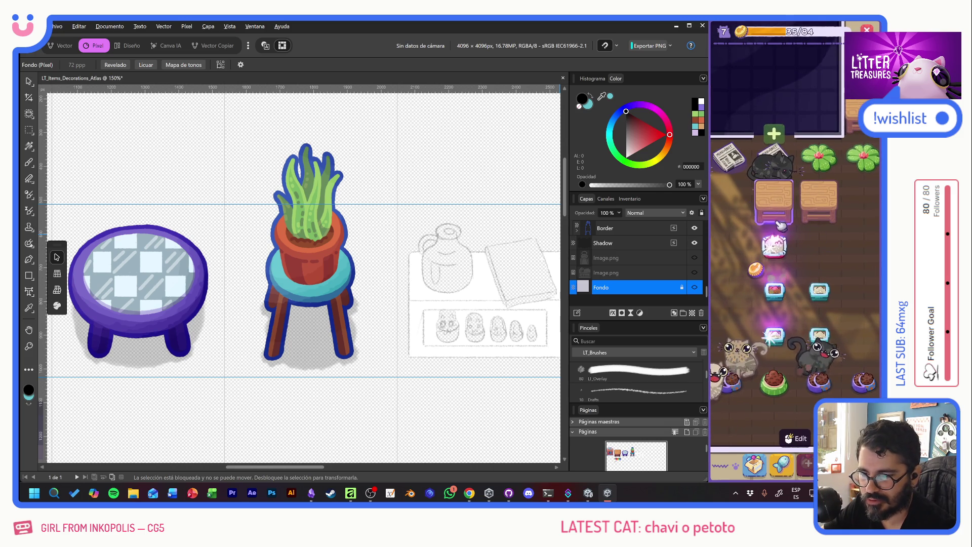
pyautogui.hscroll(-3, 346, 262)
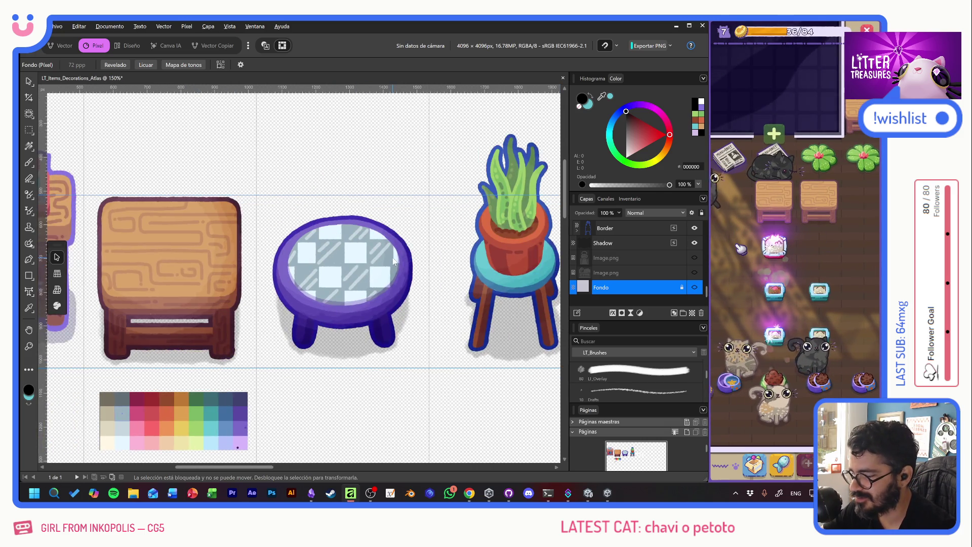
pyautogui.hscroll(3, 327, 253)
pyautogui.hscroll(3, 476, 256)
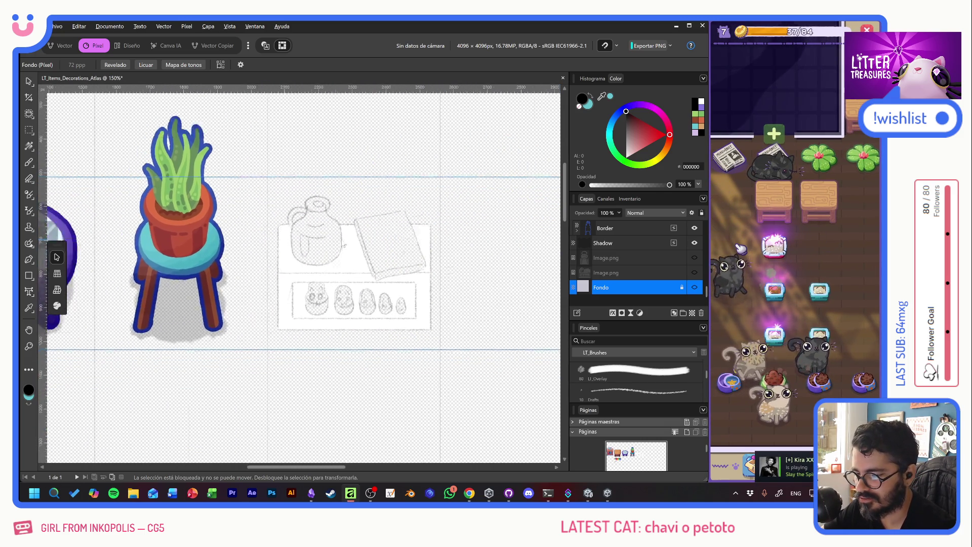
pyautogui.hscroll(-2, 413, 256)
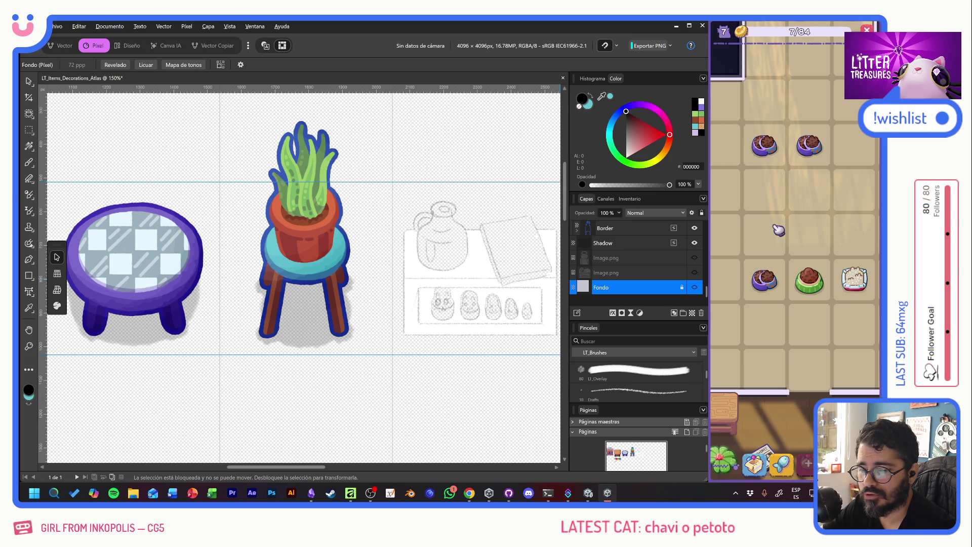
pyautogui.scroll(-2, 803, 231)
pyautogui.scroll(-2, 804, 232)
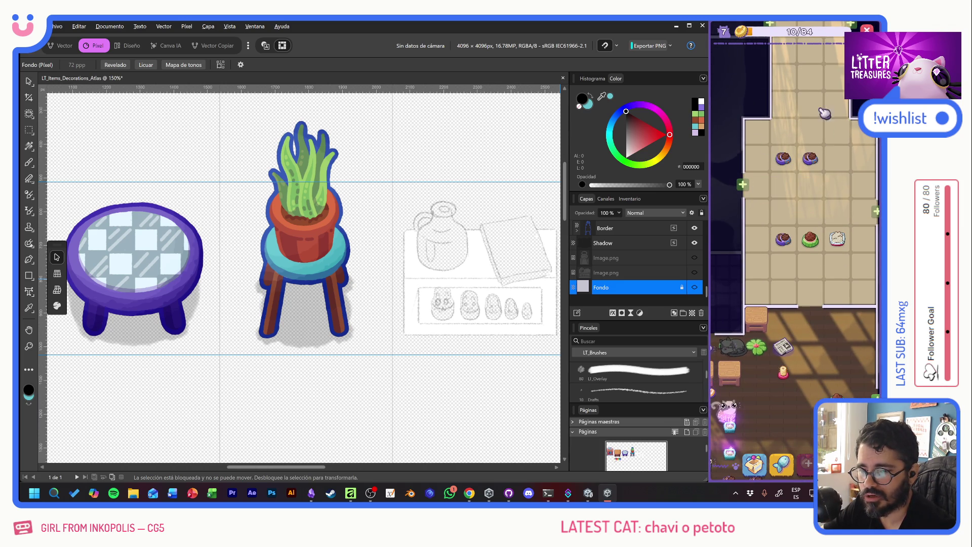
# Step: Dig Moon Bowl, Checkered Tiles, Kitty Kibbles, Tupperware and Miau Daily out of the litter box
pyautogui.moveTo(739, 437); pyautogui.dragTo(764, 319)
pyautogui.click(763, 319)
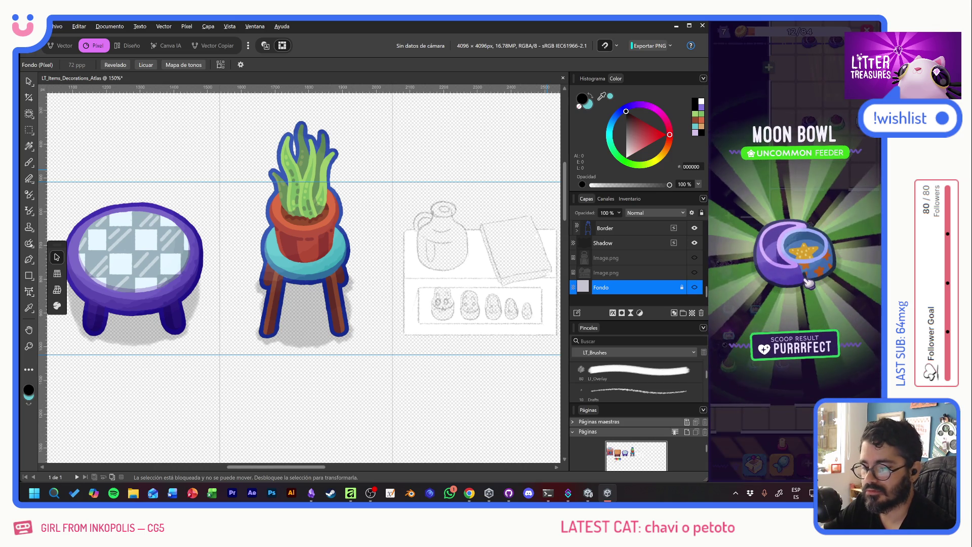
pyautogui.click(764, 275)
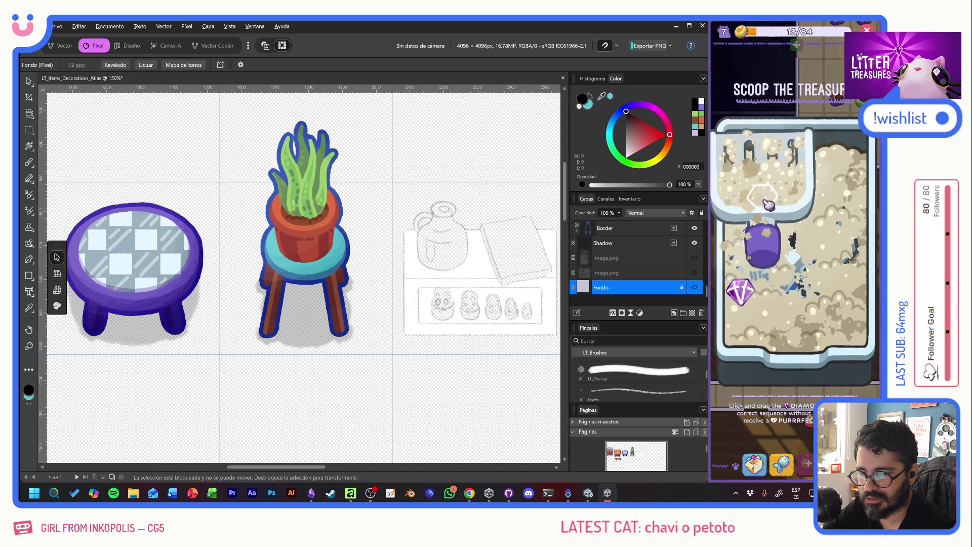
pyautogui.moveTo(743, 295); pyautogui.dragTo(841, 286)
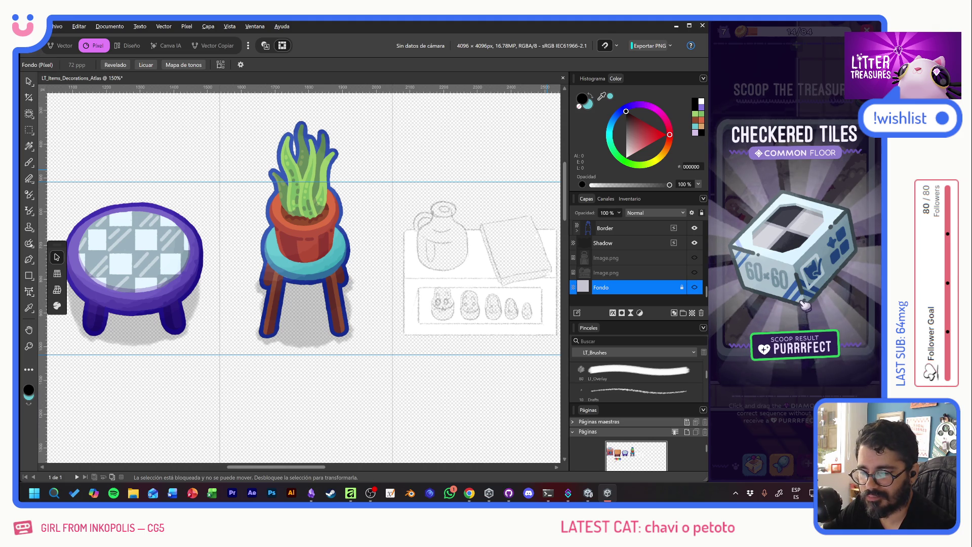
pyautogui.click(789, 255)
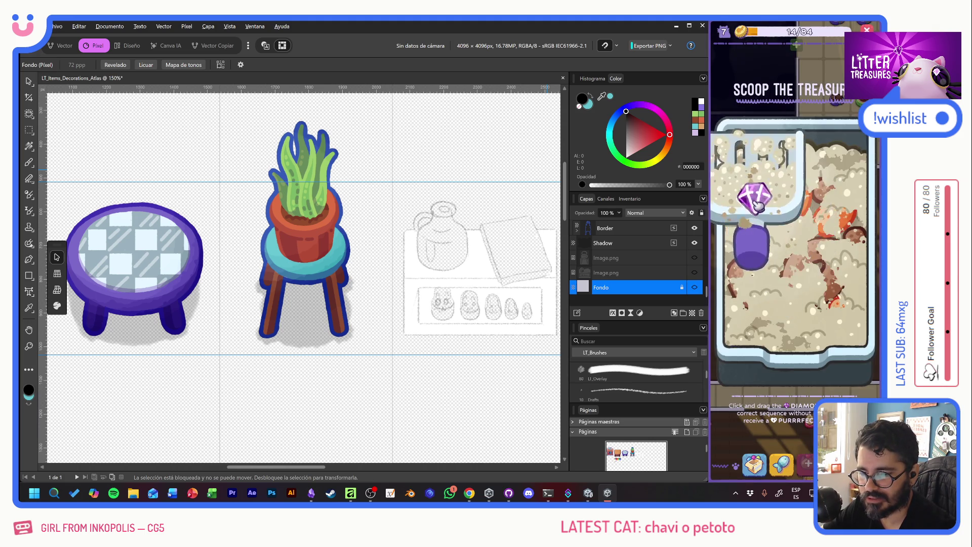
pyautogui.moveTo(758, 205); pyautogui.dragTo(831, 306)
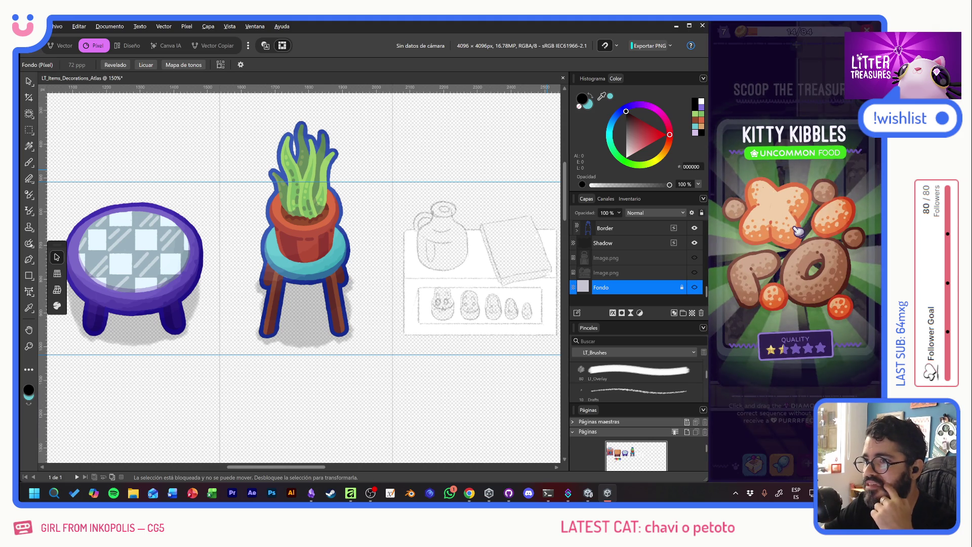
pyautogui.click(798, 231)
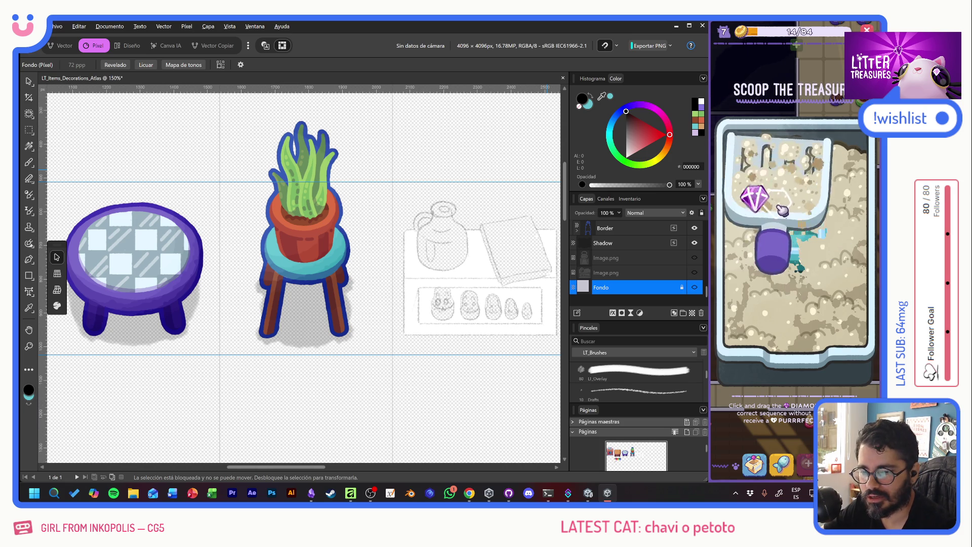
pyautogui.moveTo(755, 198)
pyautogui.mouseDown()
pyautogui.moveTo(857, 263)
pyautogui.moveTo(820, 314)
pyautogui.mouseUp()
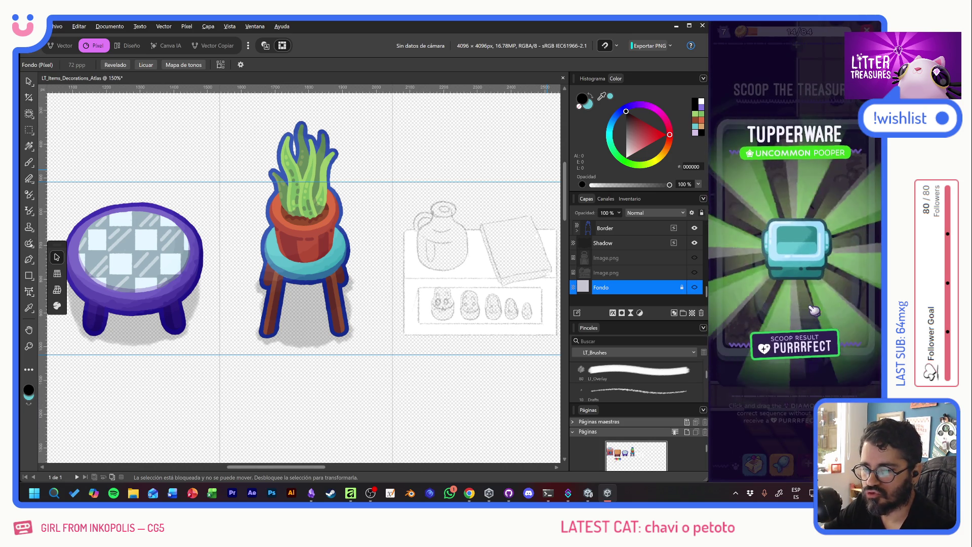
pyautogui.click(793, 246)
pyautogui.moveTo(794, 247)
pyautogui.mouseDown()
pyautogui.moveTo(750, 279)
pyautogui.moveTo(831, 289)
pyautogui.mouseUp()
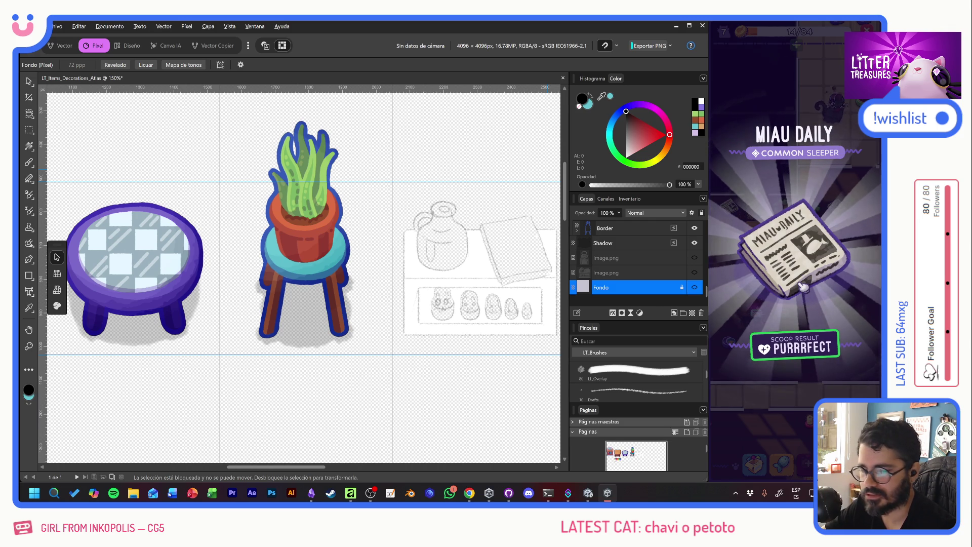
pyautogui.click(813, 282)
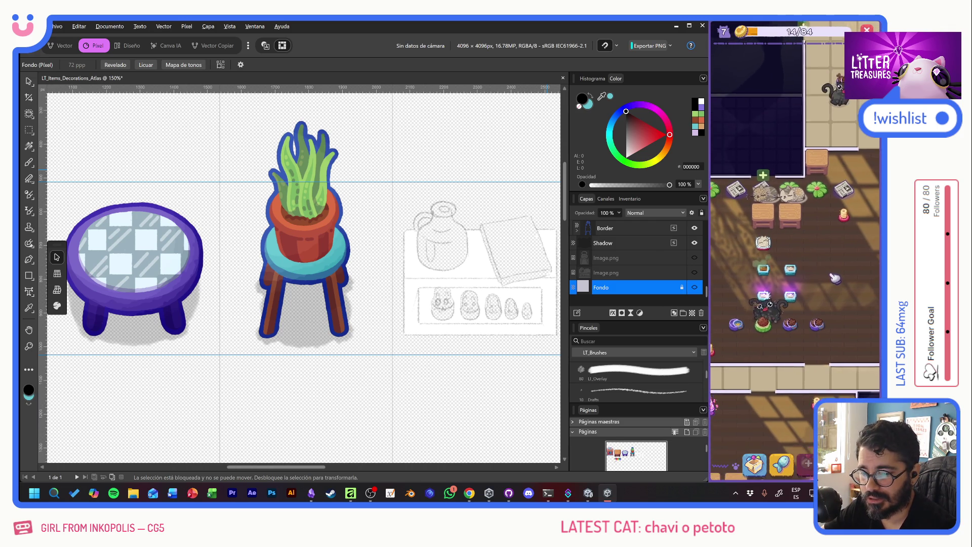
# Step: Clean the dirty litter box, collect another Checkered Tiles and start scooping again
pyautogui.click(756, 286)
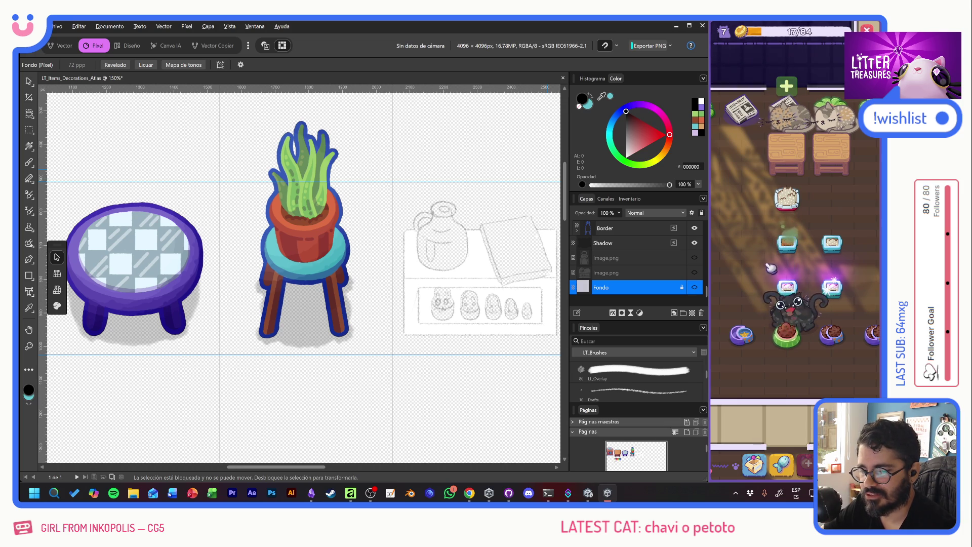
pyautogui.click(760, 249)
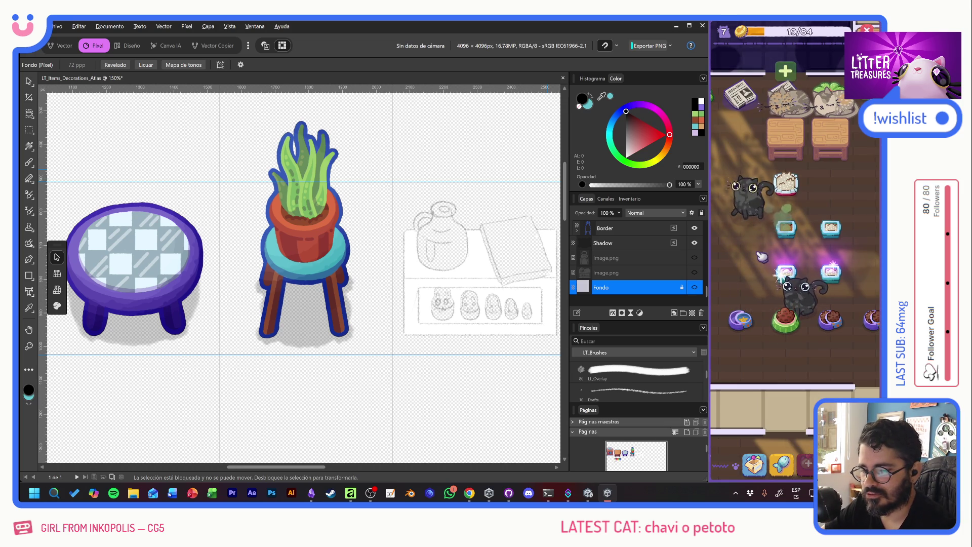
pyautogui.click(781, 245)
pyautogui.click(782, 246)
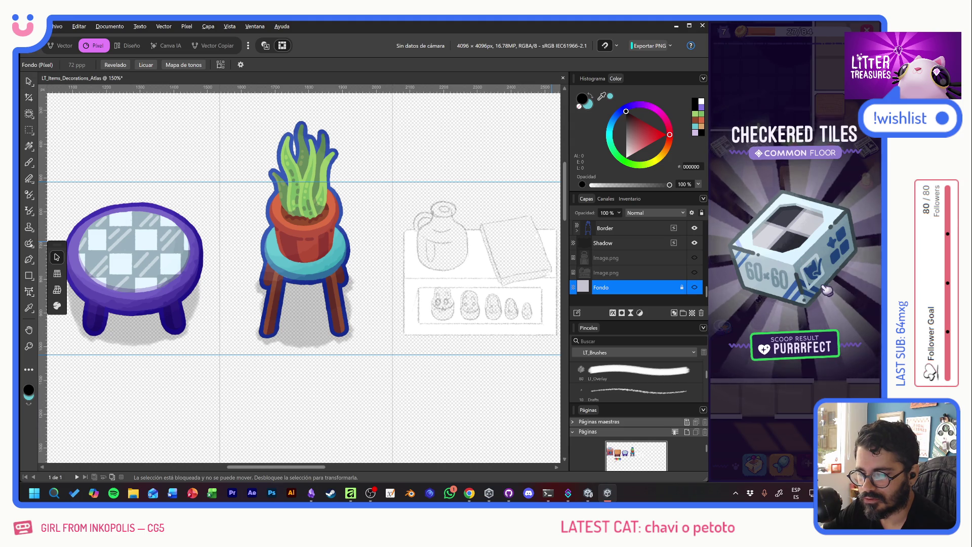
pyautogui.click(827, 290)
pyautogui.click(743, 303)
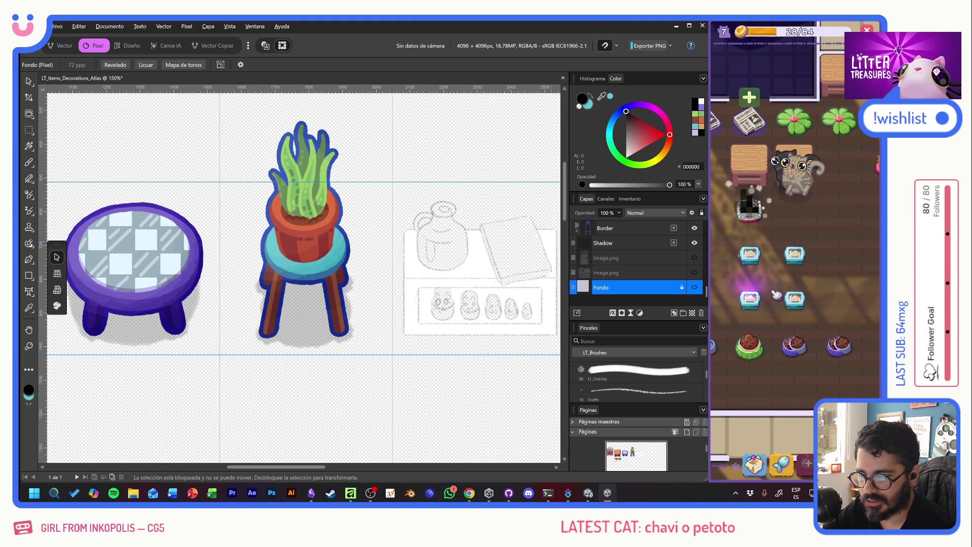
pyautogui.click(743, 303)
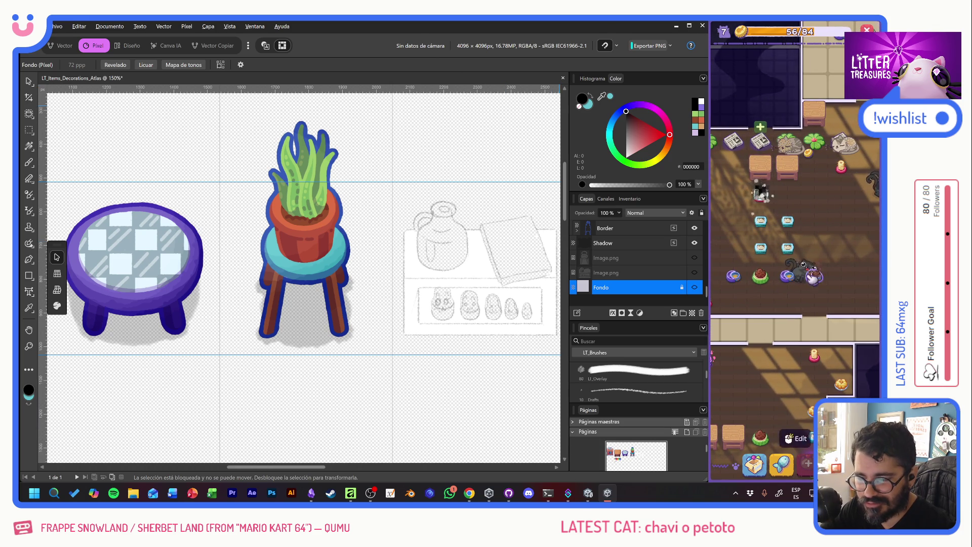
# Step: Let Litter Treasures run until the level-7 counter reaches 59/84
pyautogui.click(352, 30)
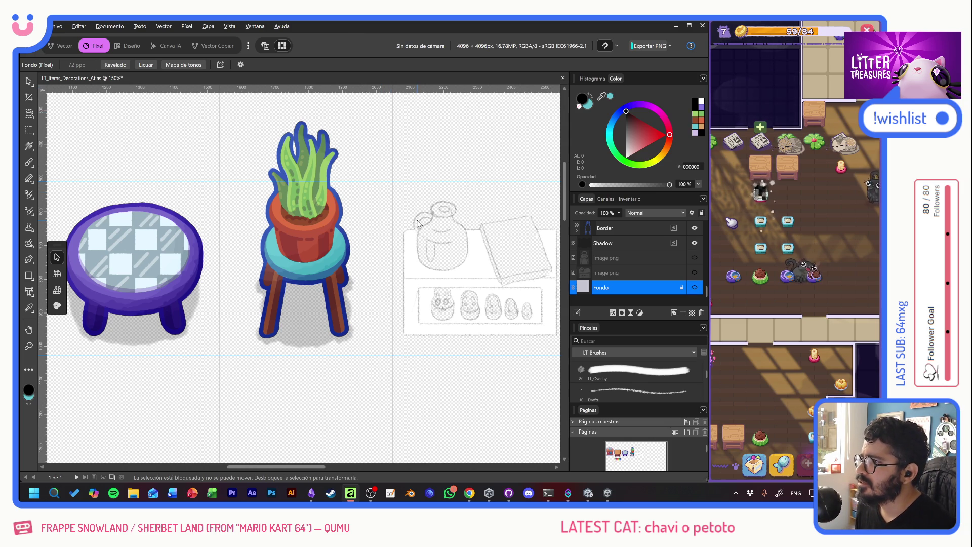
# Step: Switch to the Unity project and try the item's loot rarity and body sprite settings
pyautogui.hotkey('alt', 'Tab')
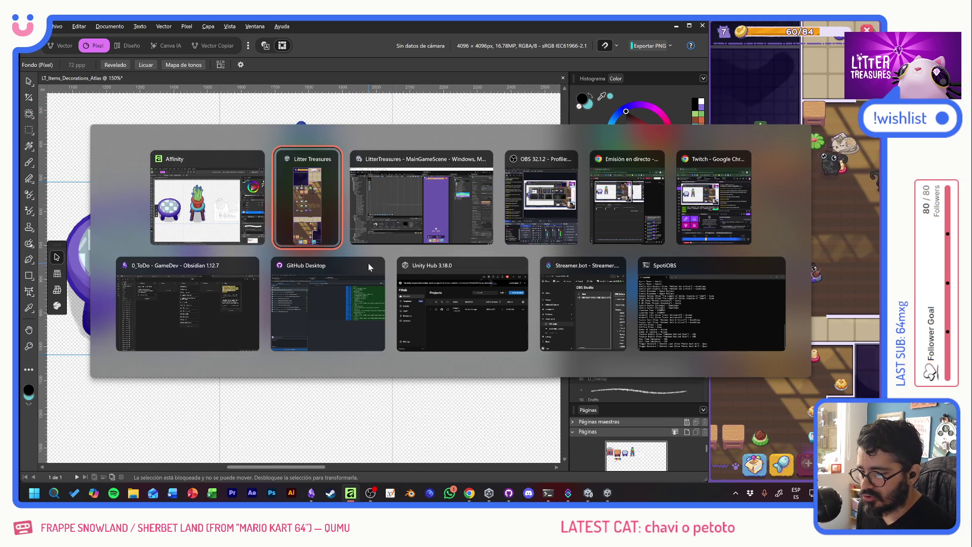
pyautogui.hotkey('alt', 'Tab')
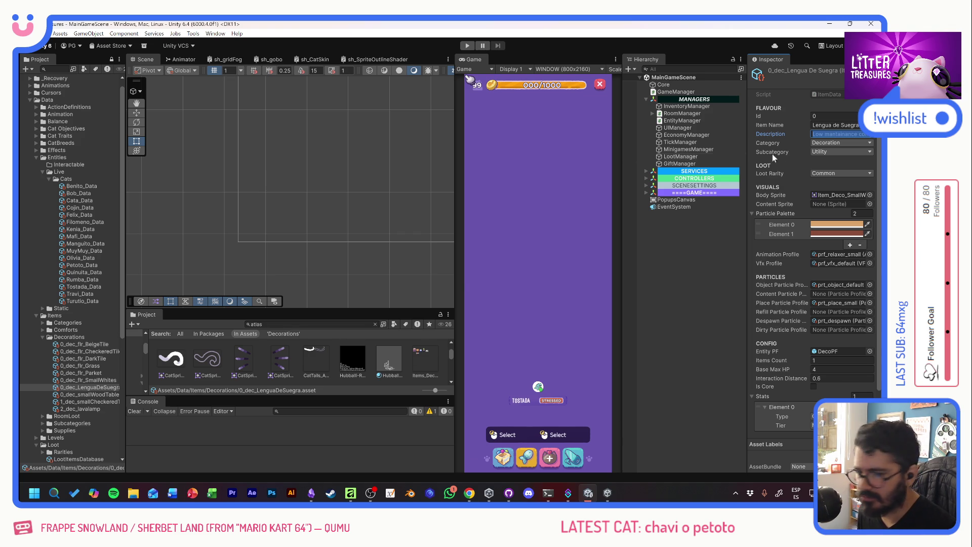
pyautogui.click(820, 174)
pyautogui.click(828, 190)
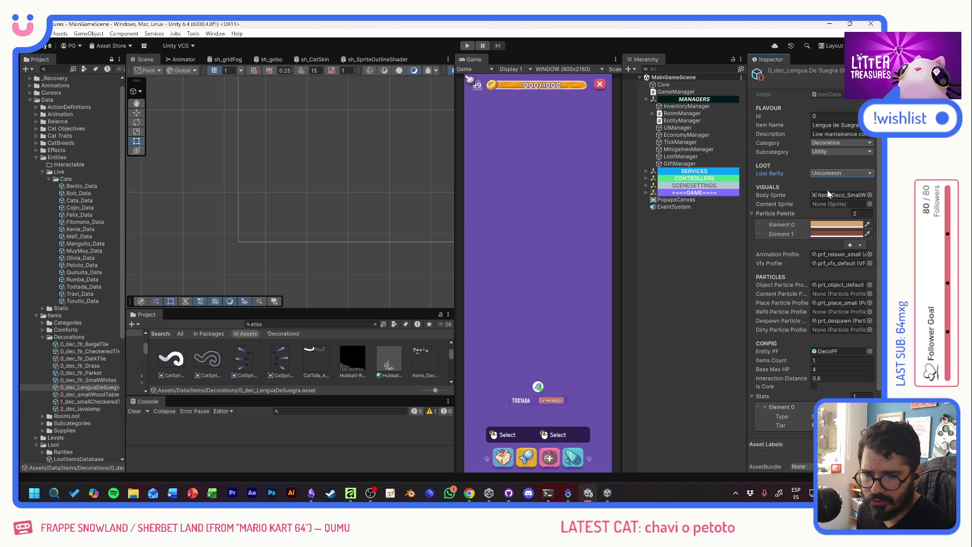
pyautogui.click(832, 177)
pyautogui.click(830, 185)
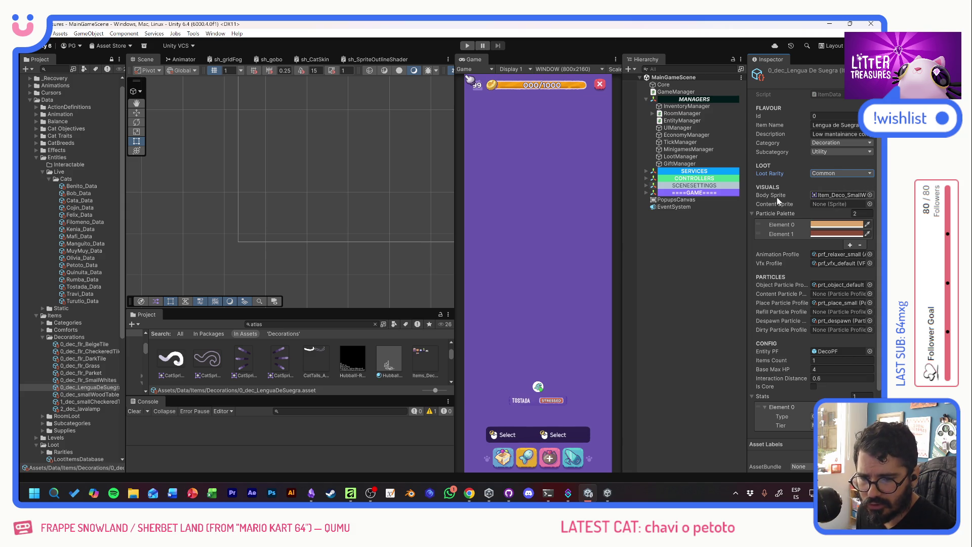
pyautogui.click(869, 195)
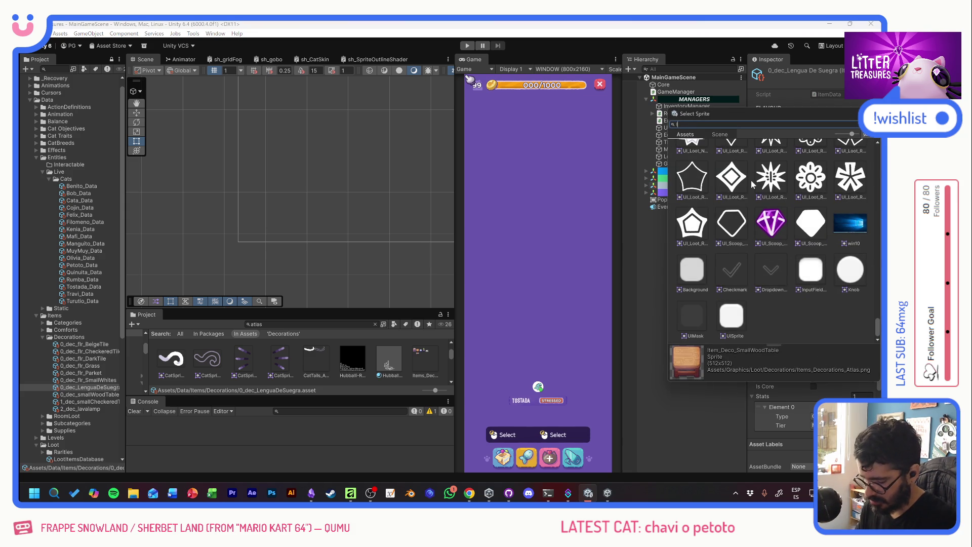
pyautogui.write('leng')
pyautogui.press('Escape')
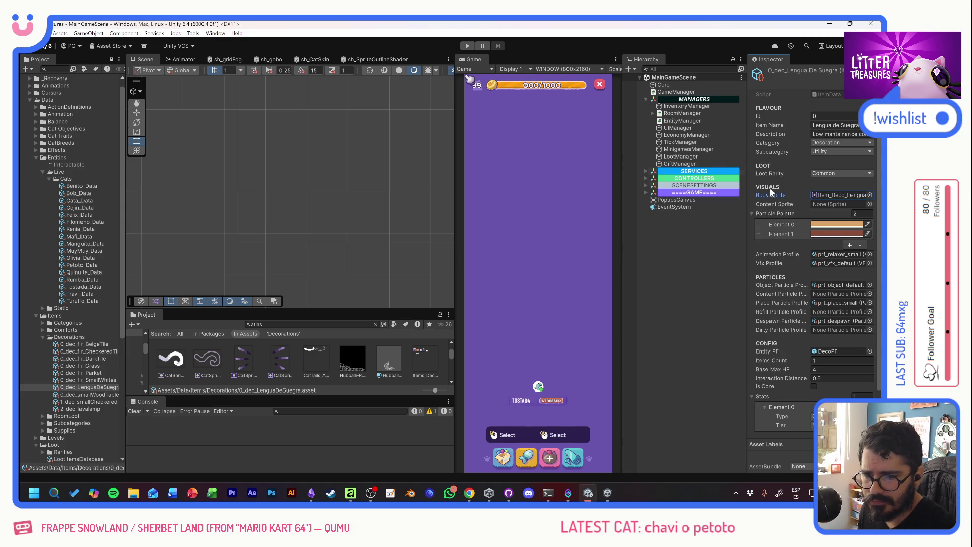
# Step: Regenerate the particle palette with Tools > Generate Sprite Palette, then remove two colour elements
pyautogui.click(193, 34)
pyautogui.click(199, 44)
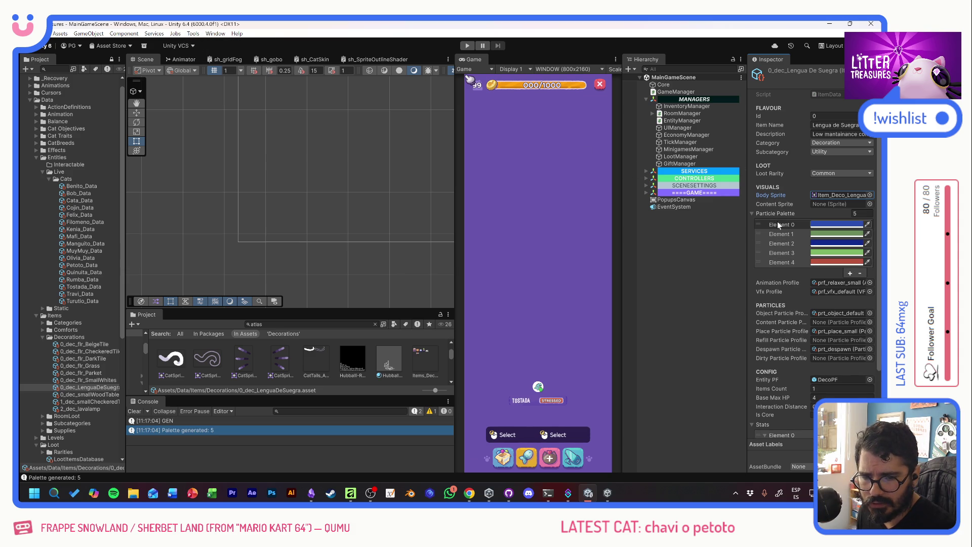
pyautogui.click(190, 34)
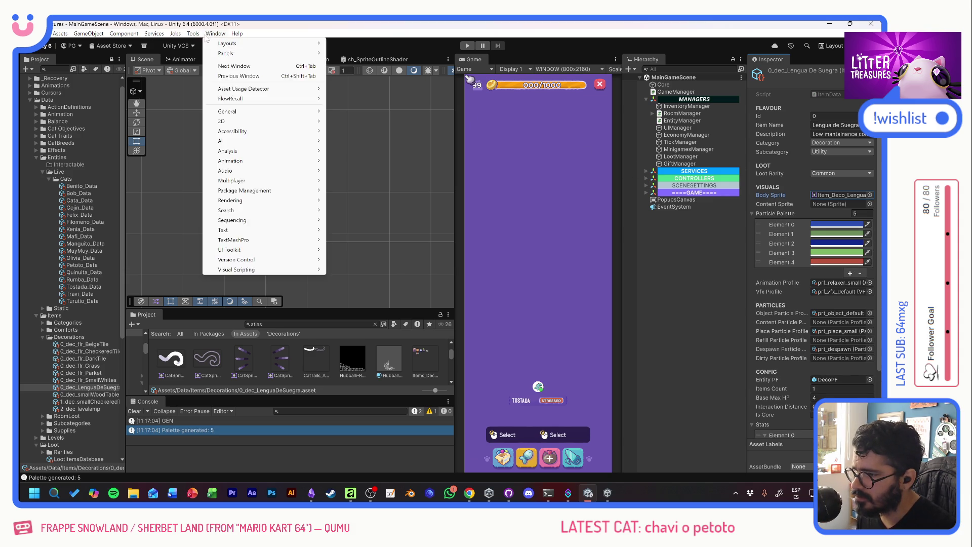
pyautogui.click(198, 44)
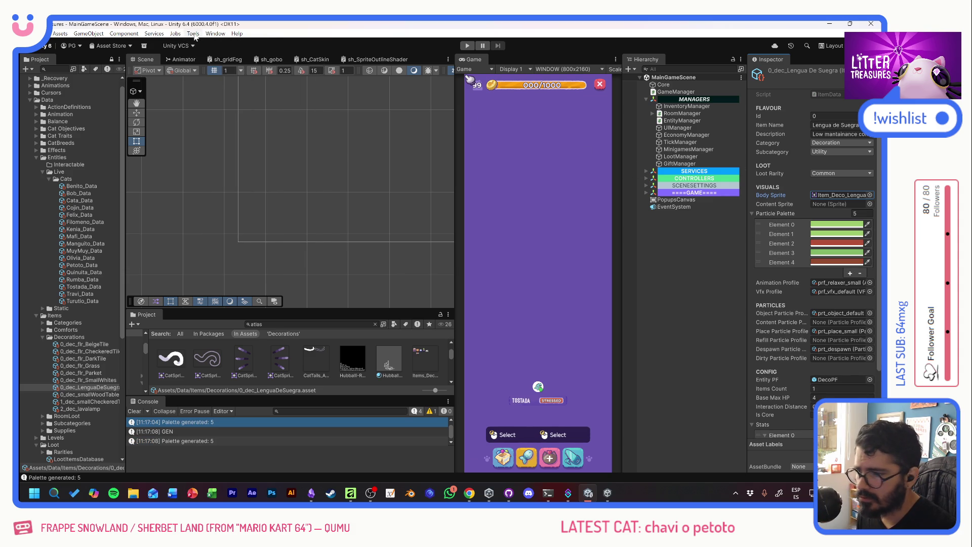
pyautogui.click(193, 34)
pyautogui.click(198, 44)
pyautogui.click(193, 33)
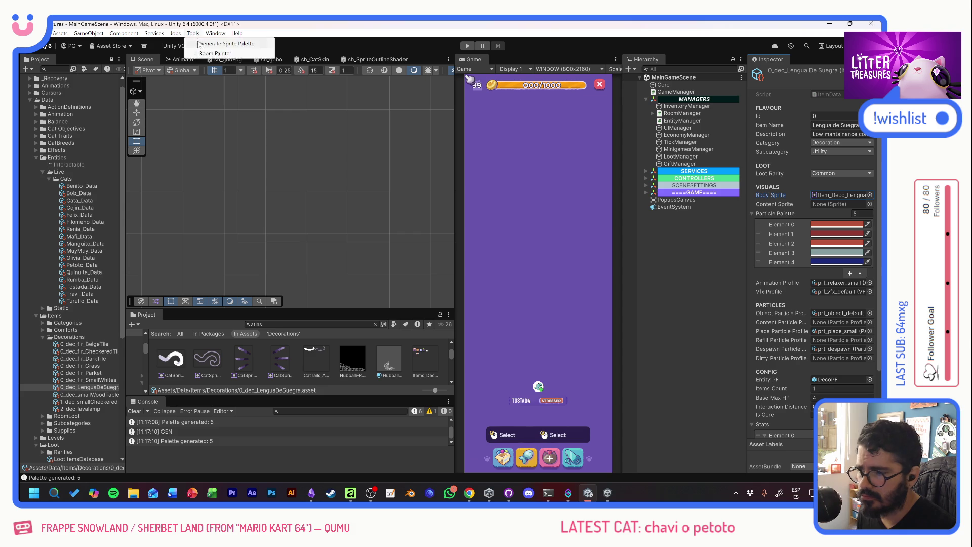
pyautogui.click(199, 44)
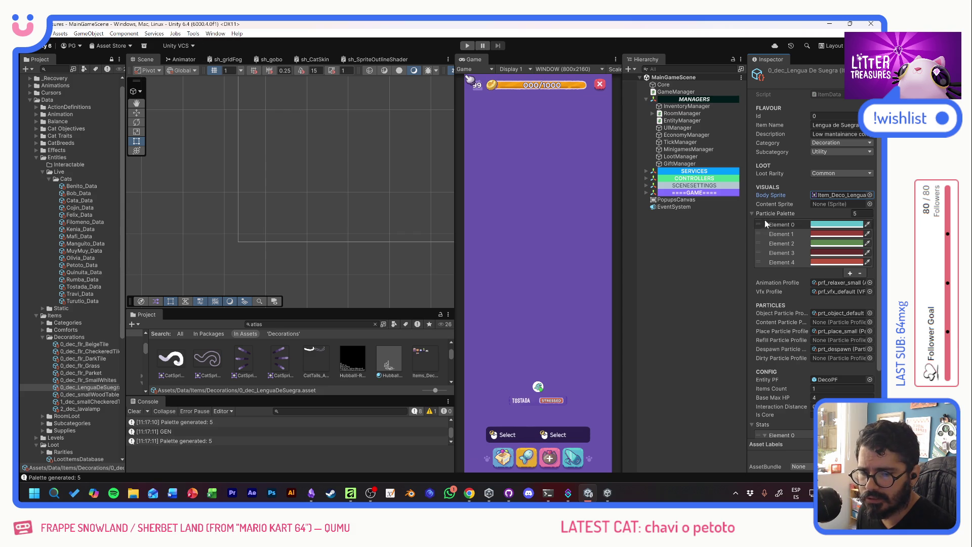
pyautogui.click(796, 253)
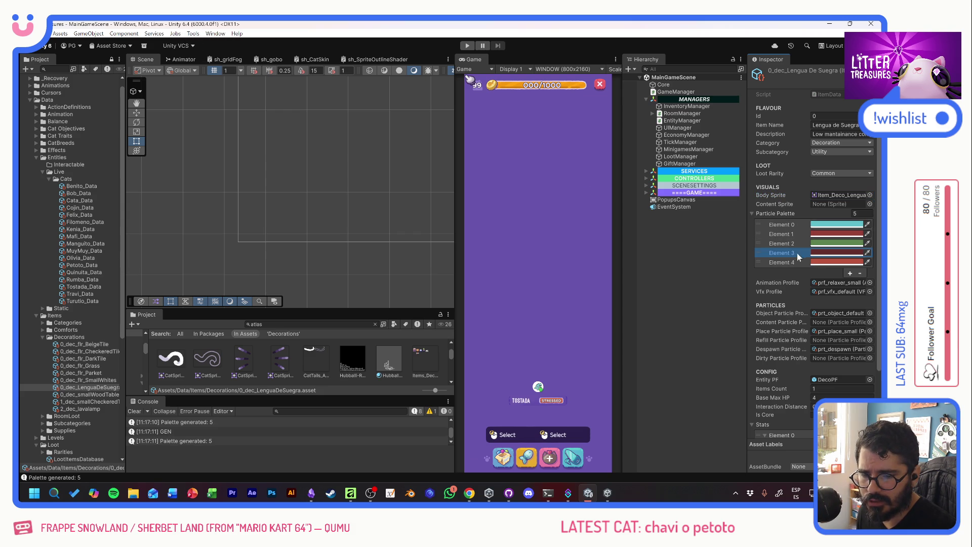
pyautogui.click(860, 272)
pyautogui.click(860, 264)
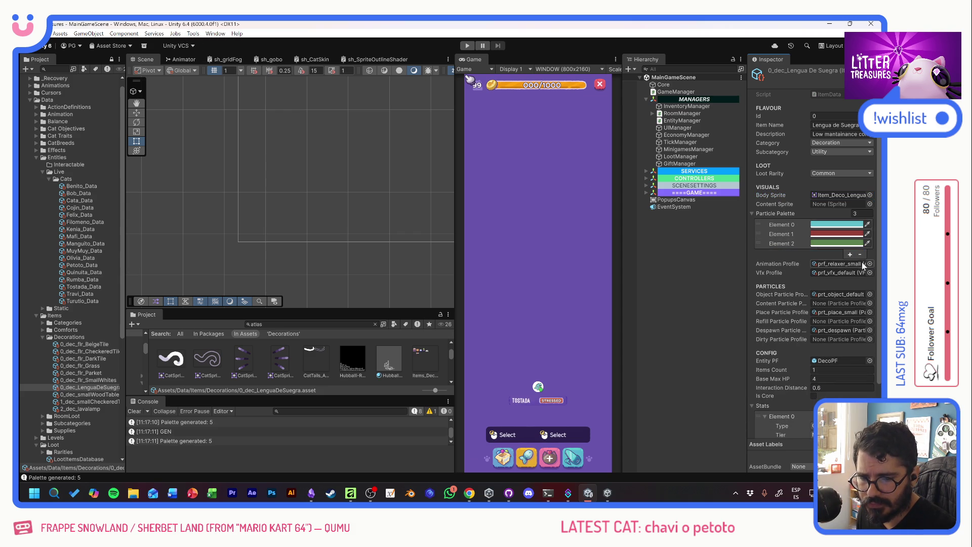
# Step: Set Base Max HP to 8, Loot Rarity to Uncommon and Stats Tier to Small
pyautogui.click(841, 379)
pyautogui.write('6')
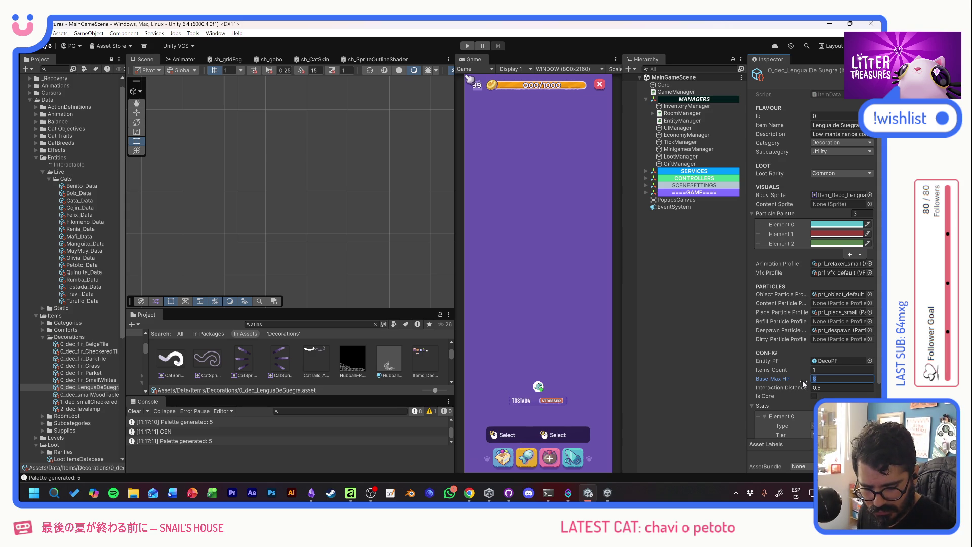
pyautogui.write('8')
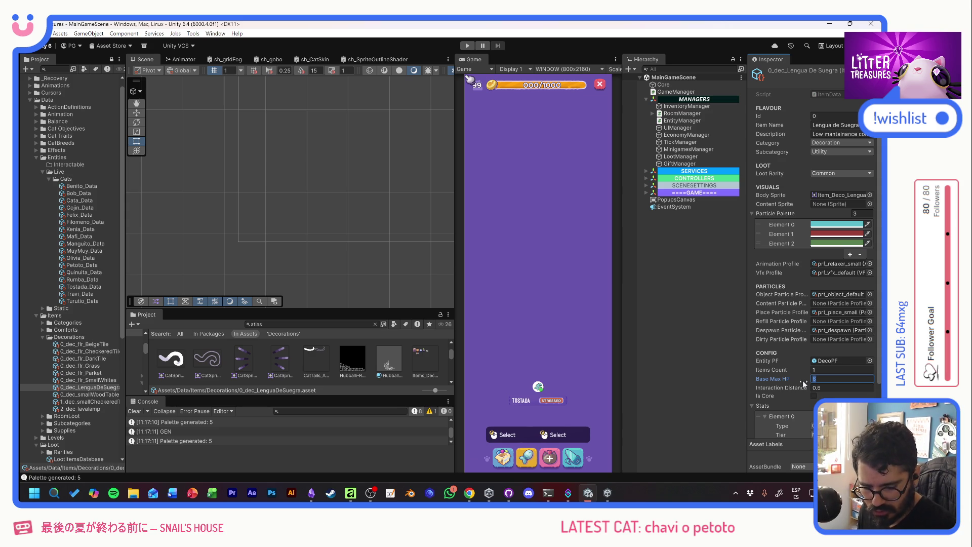
pyautogui.click(842, 173)
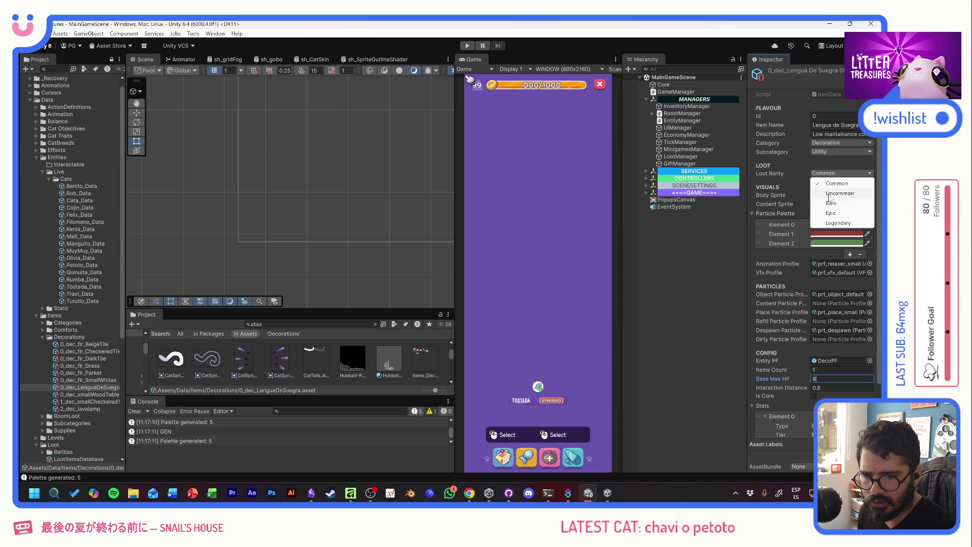
pyautogui.click(830, 186)
pyautogui.scroll(-2, 791, 306)
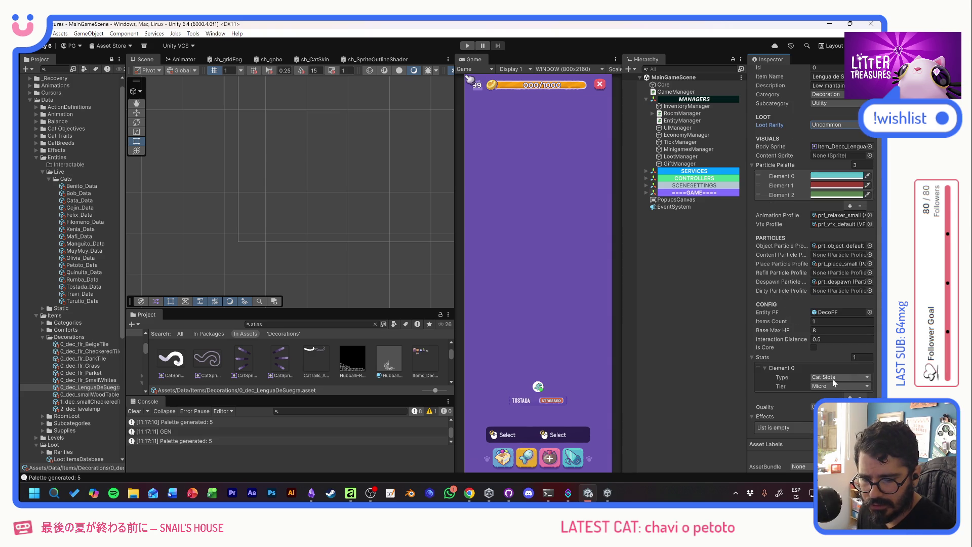
pyautogui.click(831, 386)
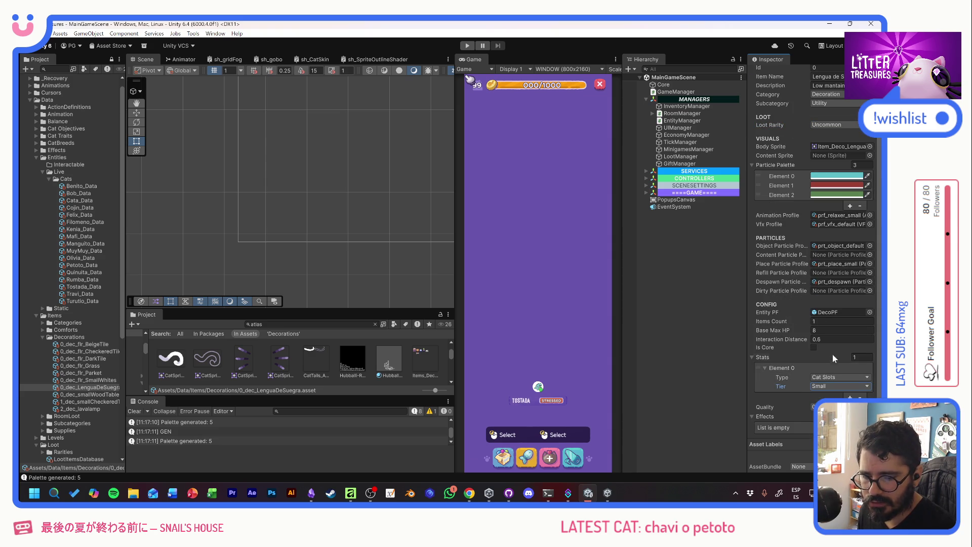
pyautogui.click(833, 354)
pyautogui.click(831, 387)
pyautogui.scroll(2, 799, 350)
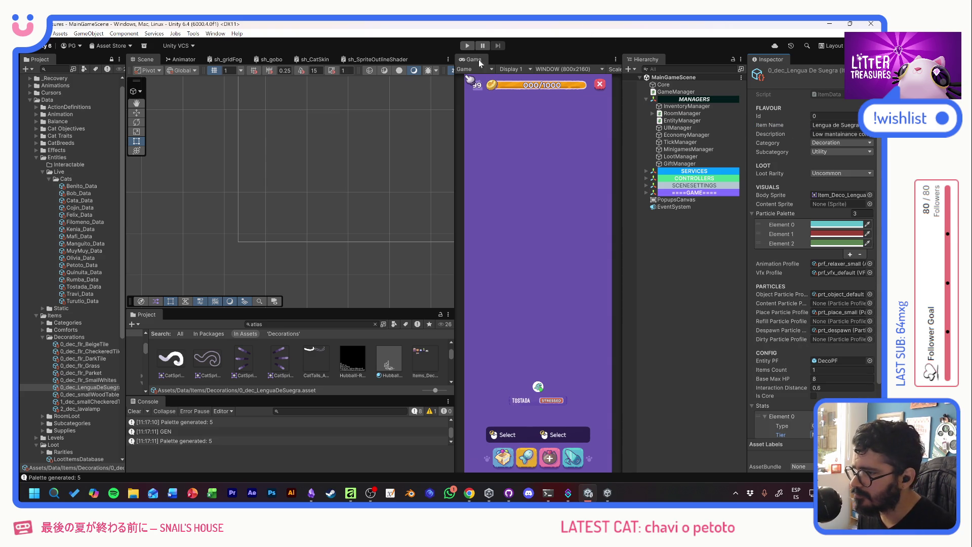
# Step: Make Lengua De Suegra the InventoryManager's Default Deco Data
pyautogui.click(673, 107)
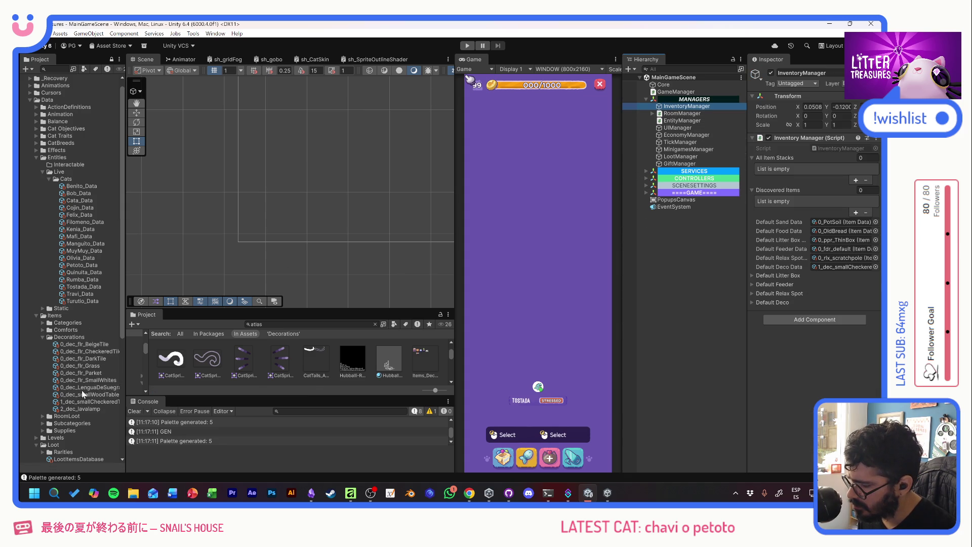
pyautogui.moveTo(87, 392)
pyautogui.mouseDown()
pyautogui.moveTo(253, 329)
pyautogui.moveTo(699, 108)
pyautogui.moveTo(849, 271)
pyautogui.mouseUp()
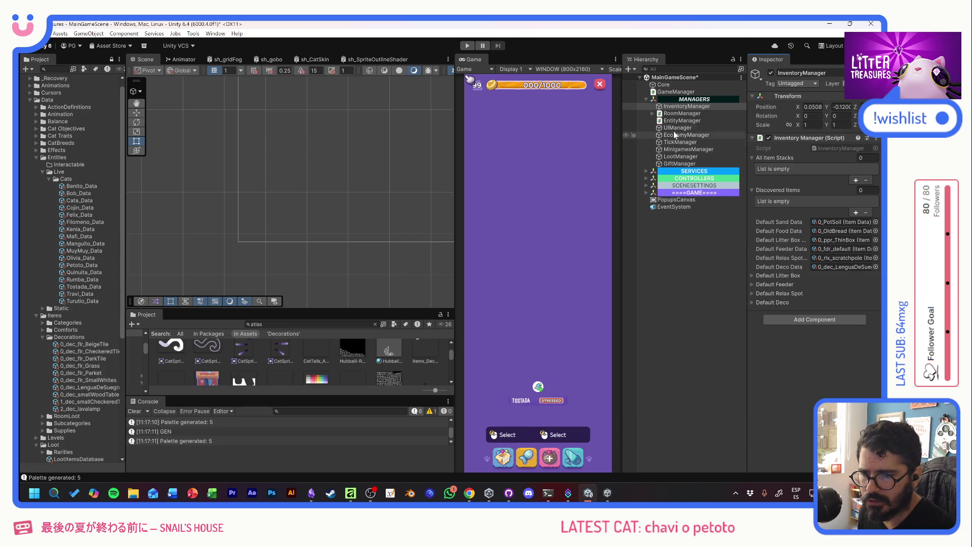
pyautogui.scroll(-5, 77, 330)
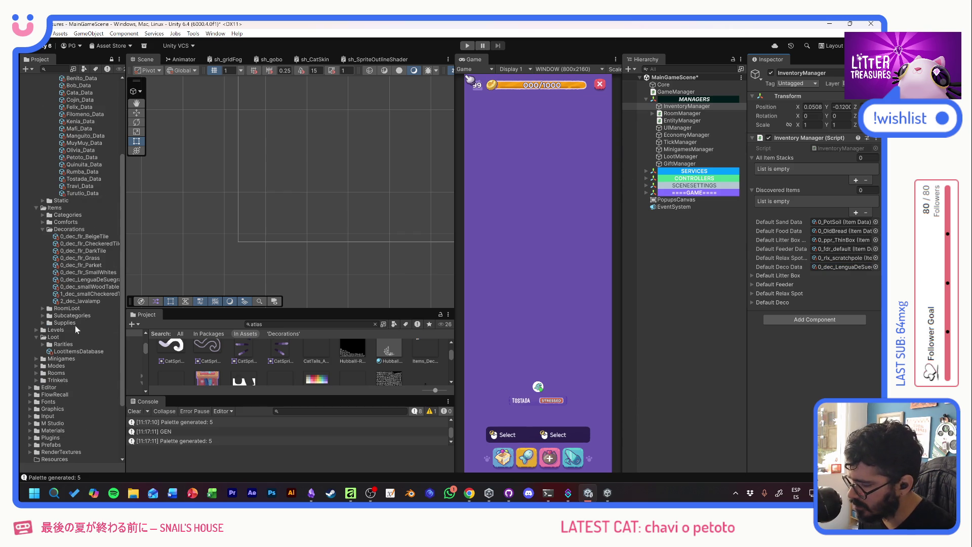
# Step: Add 0_dec_LenguaDeSuegra as Element 27 in LootItemsDatabase and enter Play mode
pyautogui.click(76, 351)
pyautogui.scroll(-5, 803, 282)
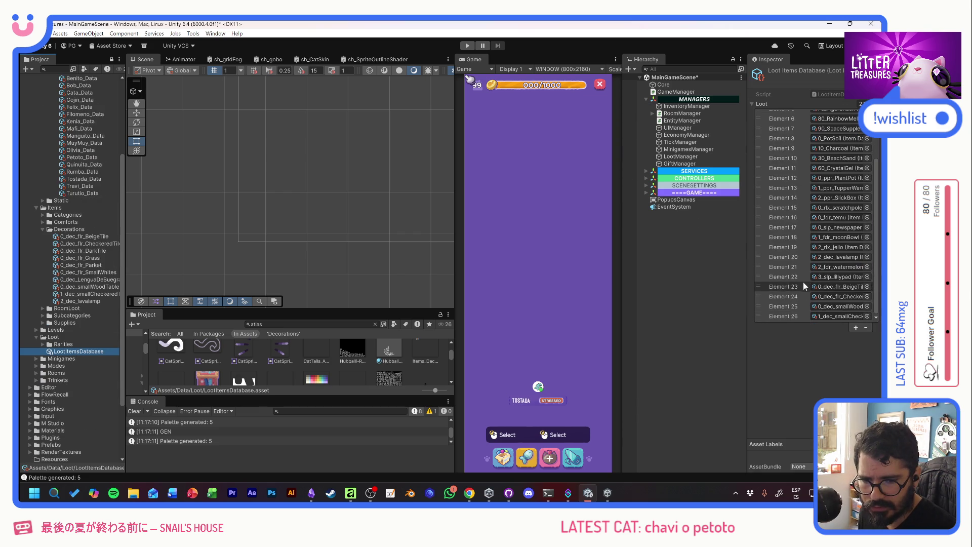
pyautogui.click(855, 329)
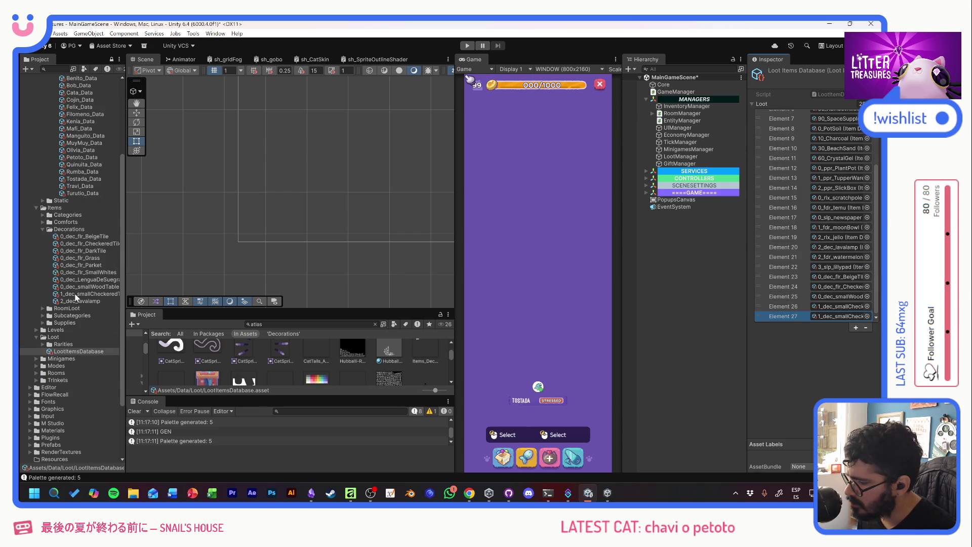
pyautogui.moveTo(83, 281)
pyautogui.mouseDown()
pyautogui.moveTo(694, 288)
pyautogui.moveTo(835, 323)
pyautogui.mouseUp()
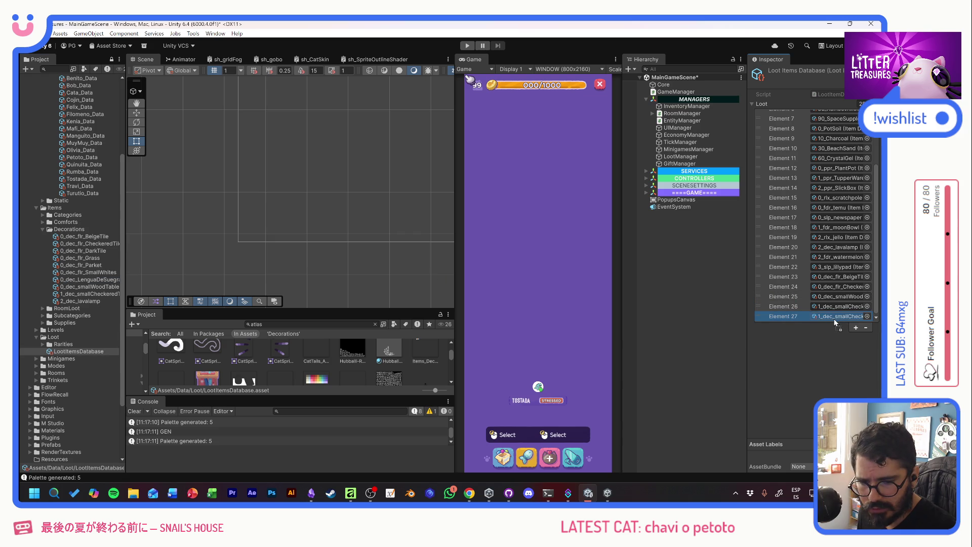
pyautogui.click(467, 47)
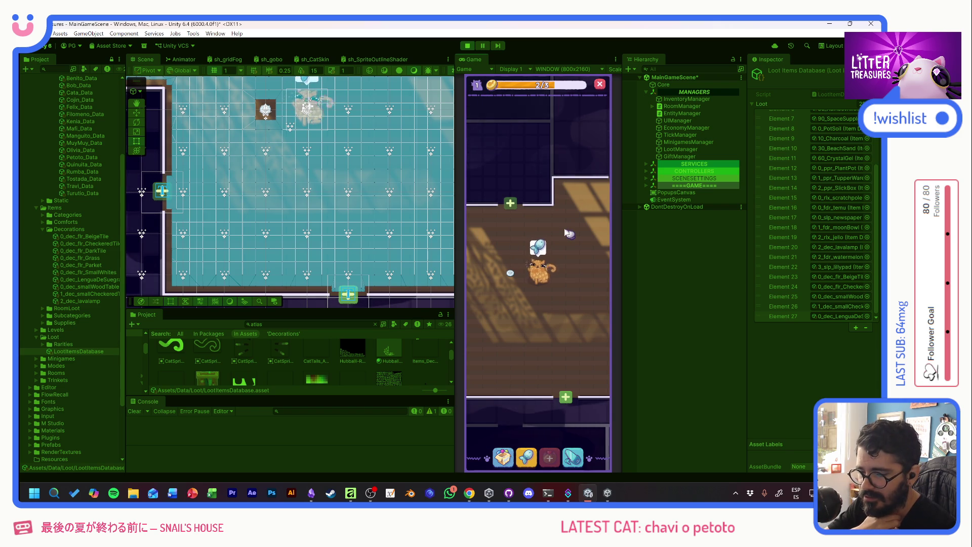
# Step: Check the food bowl's status in the Game view and refill the cat's food
pyautogui.click(509, 274)
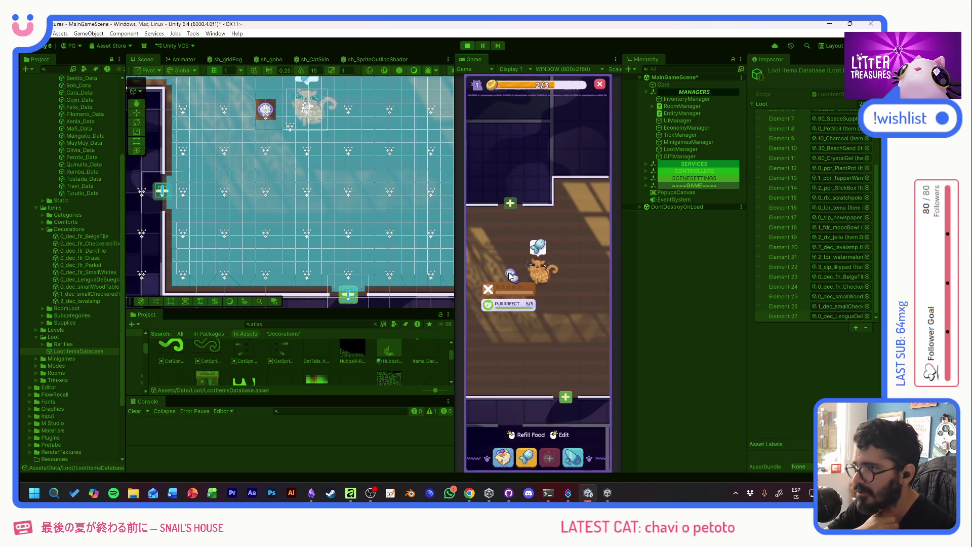
pyautogui.click(506, 259)
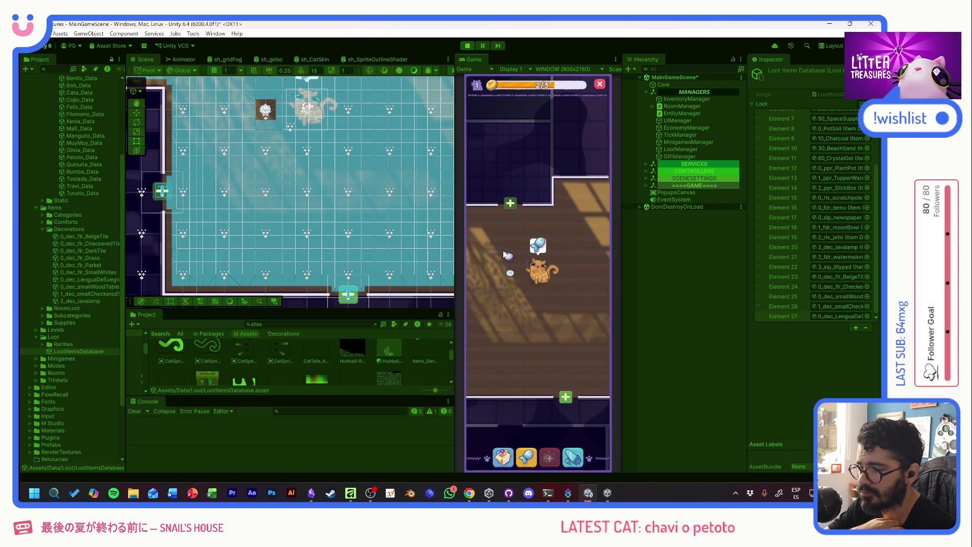
pyautogui.click(509, 273)
pyautogui.click(508, 276)
pyautogui.click(510, 285)
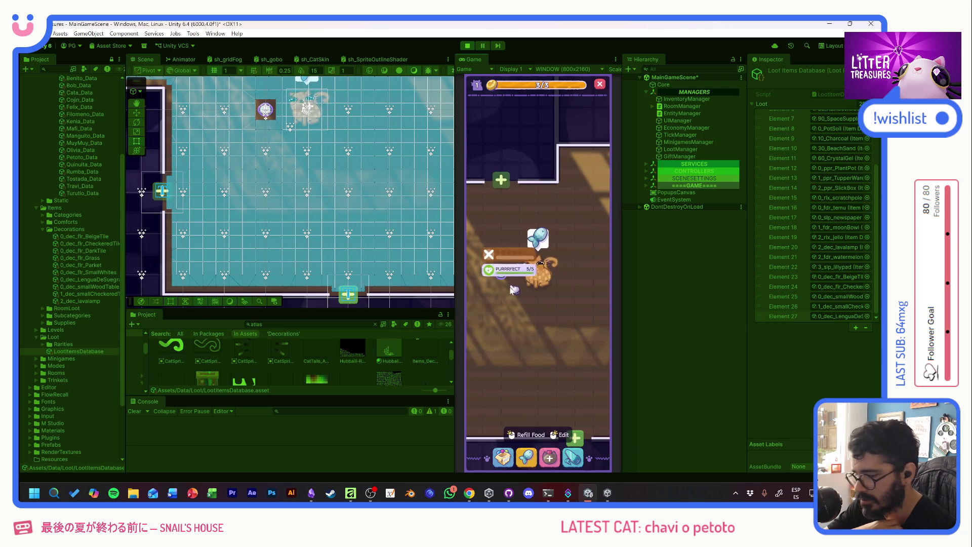
pyautogui.click(512, 287)
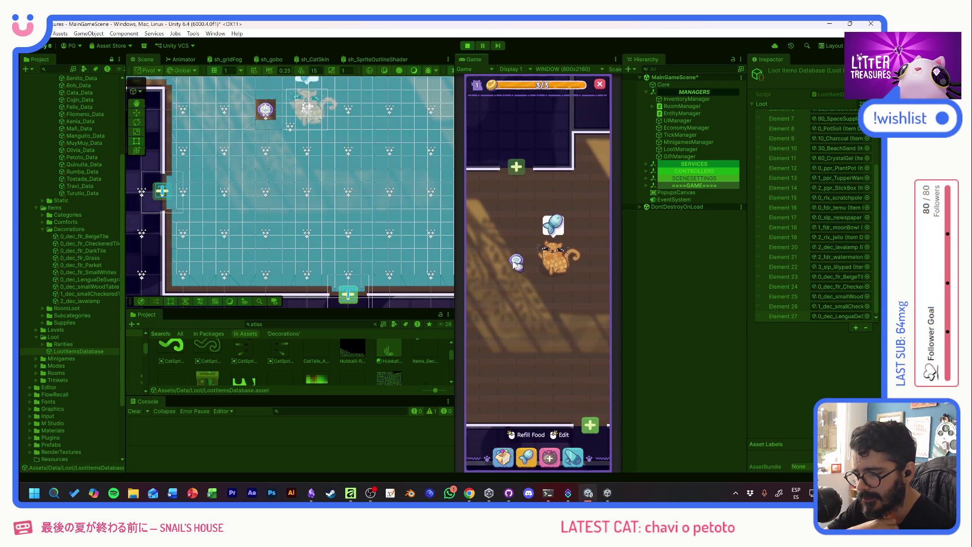
pyautogui.click(516, 265)
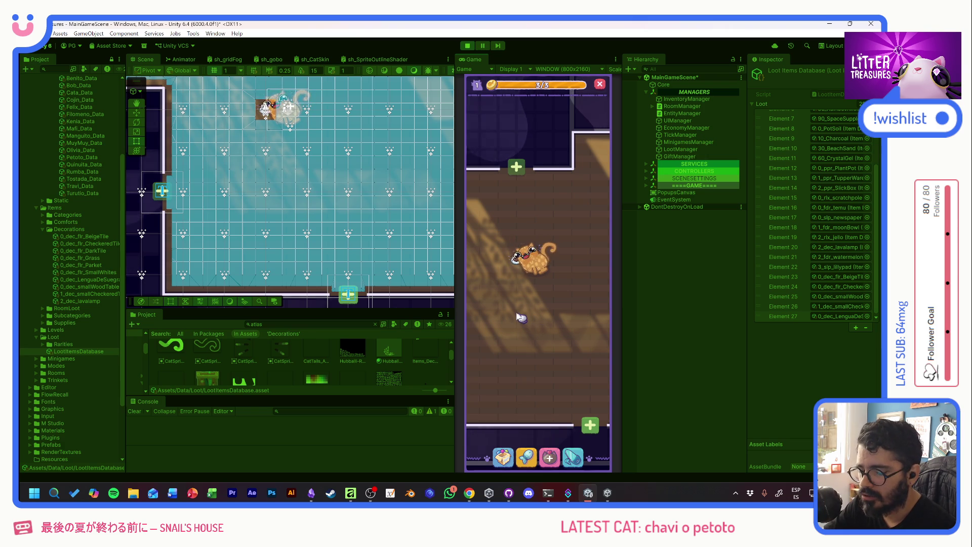
# Step: Pick the Lengua De Suegra plant from the inventory's decorations tab and choose Place
pyautogui.click(503, 457)
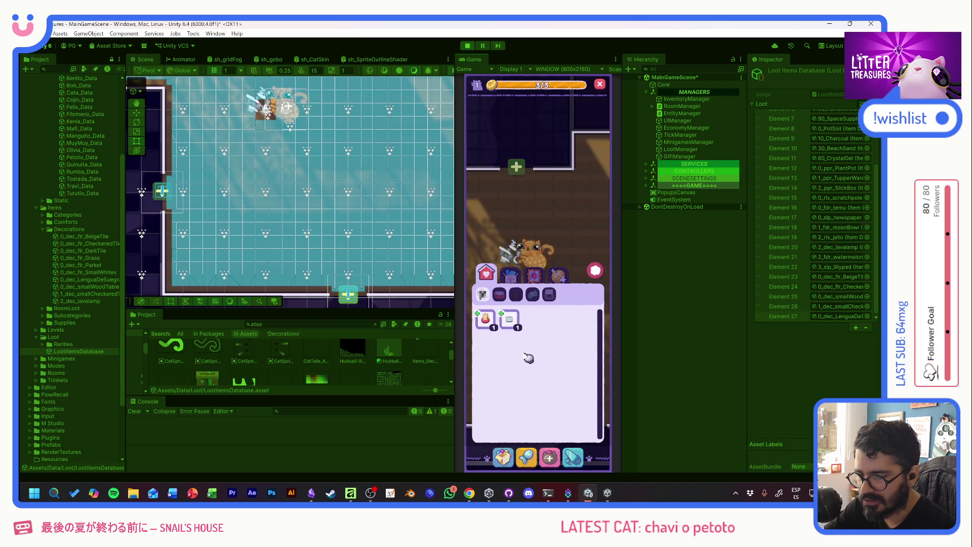
pyautogui.click(534, 273)
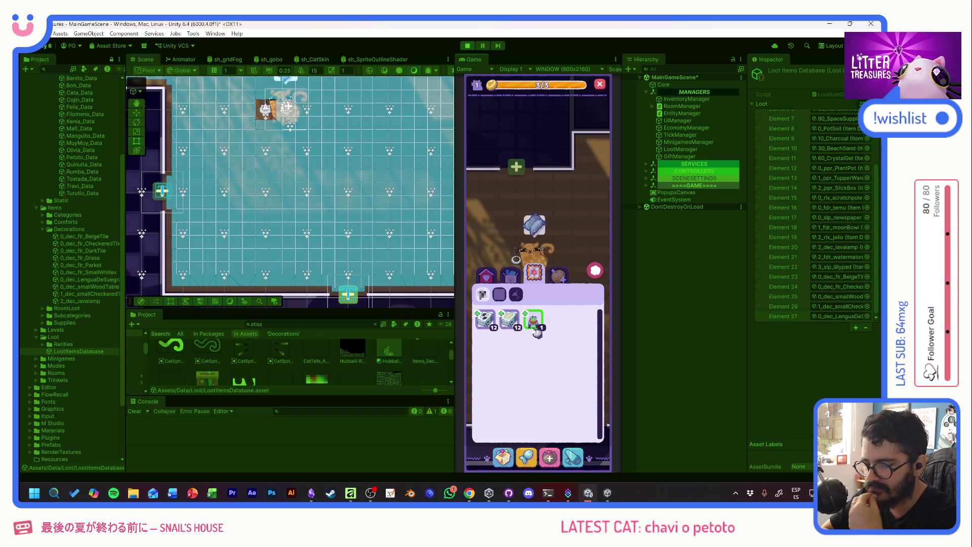
pyautogui.click(534, 321)
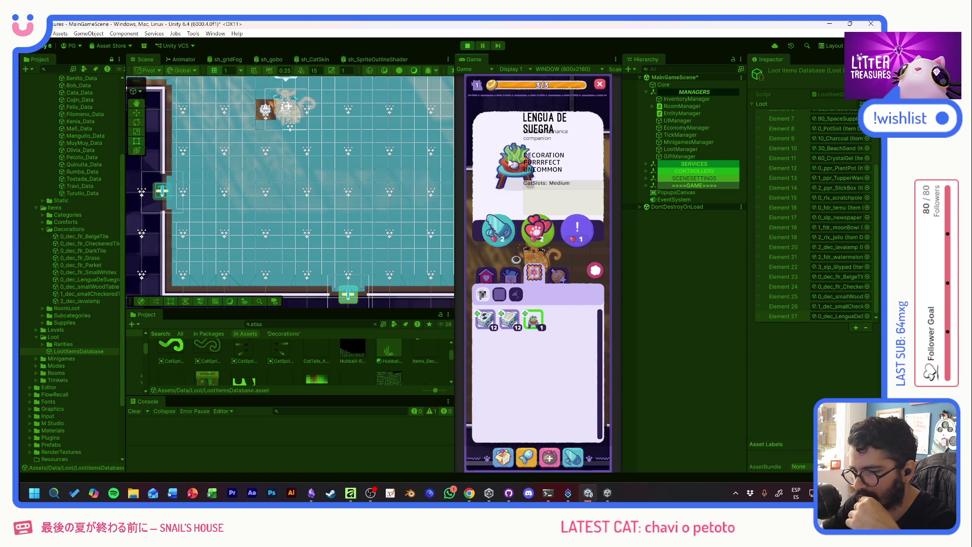
pyautogui.click(499, 227)
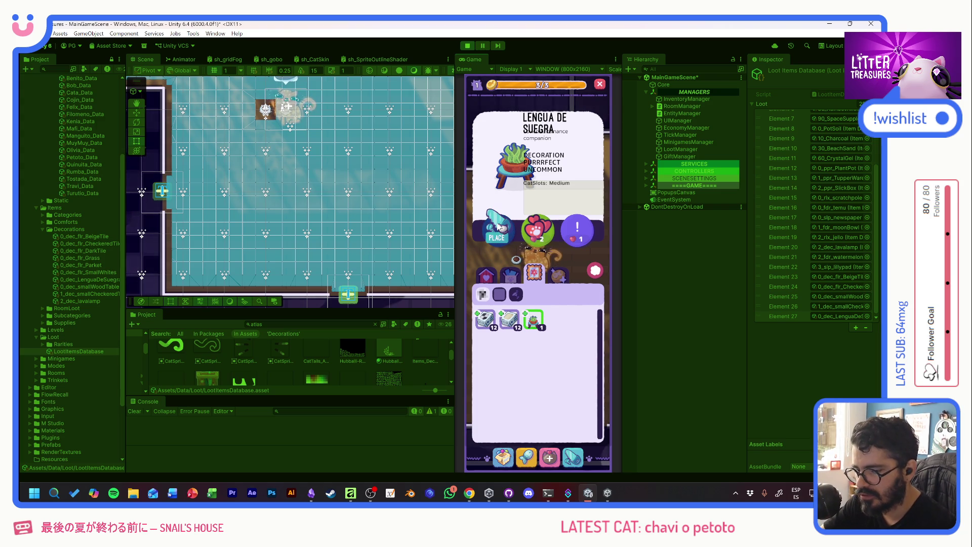
pyautogui.click(500, 230)
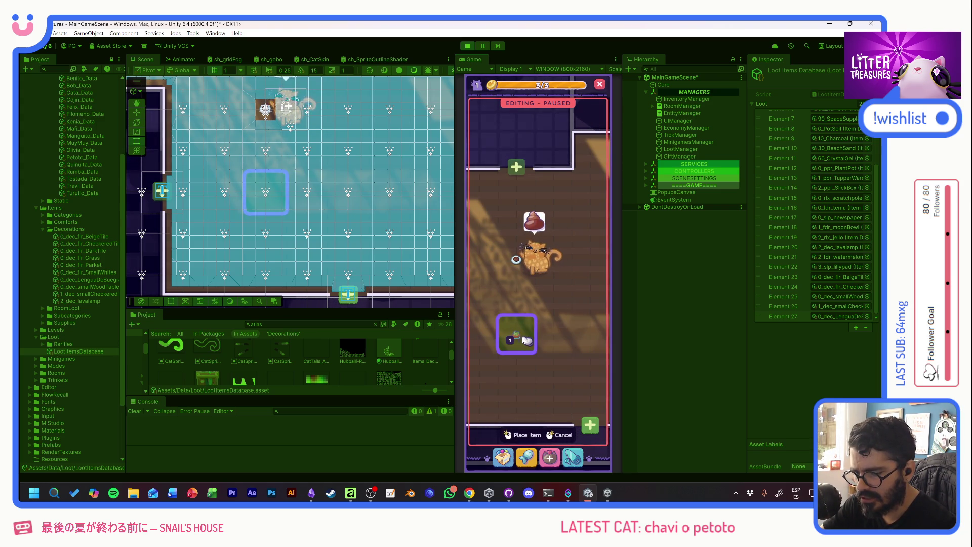
# Step: Drag the plant-on-stool down to the bottom wall, then back up beside the cat
pyautogui.click(518, 349)
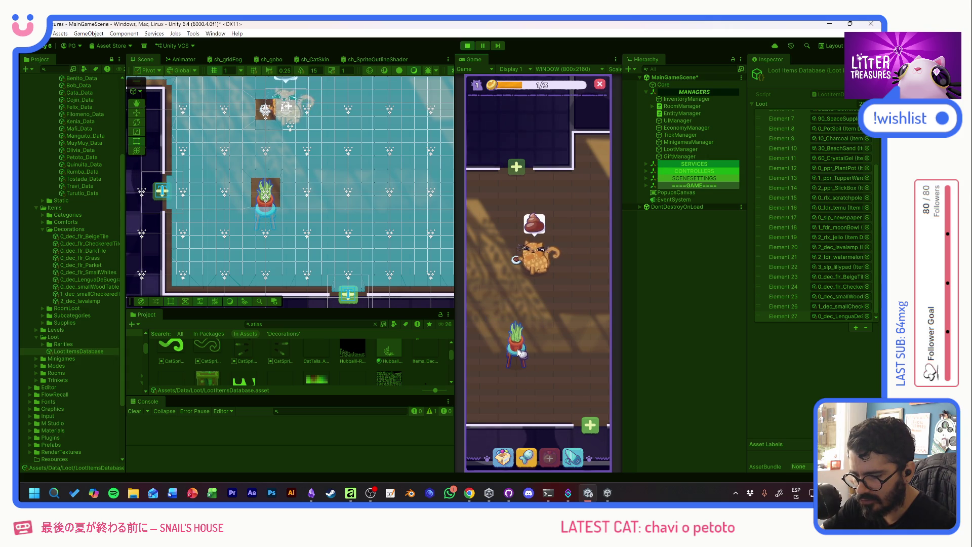
pyautogui.moveTo(519, 353); pyautogui.dragTo(510, 406)
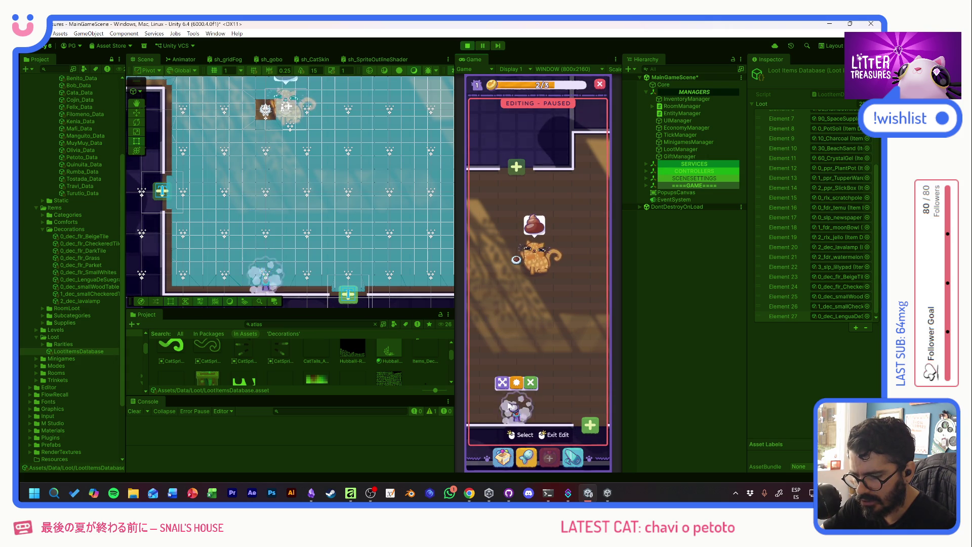
pyautogui.click(569, 277)
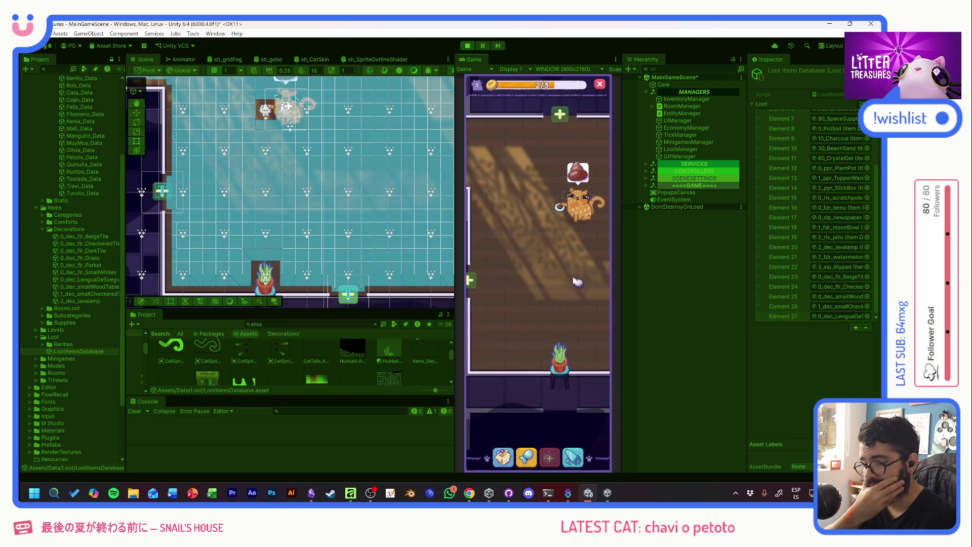
pyautogui.click(556, 355)
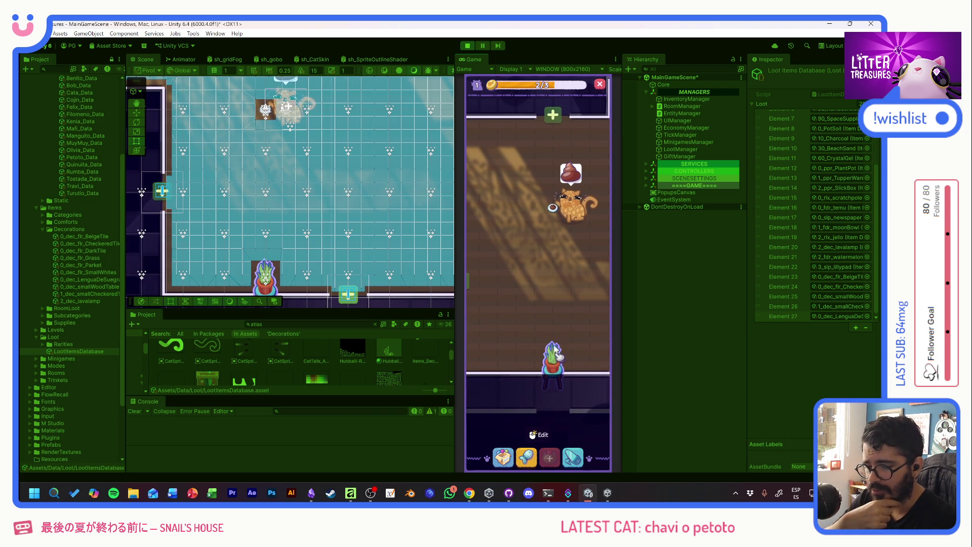
pyautogui.click(556, 354)
pyautogui.moveTo(556, 354)
pyautogui.mouseDown()
pyautogui.moveTo(514, 245)
pyautogui.moveTo(512, 200)
pyautogui.mouseUp()
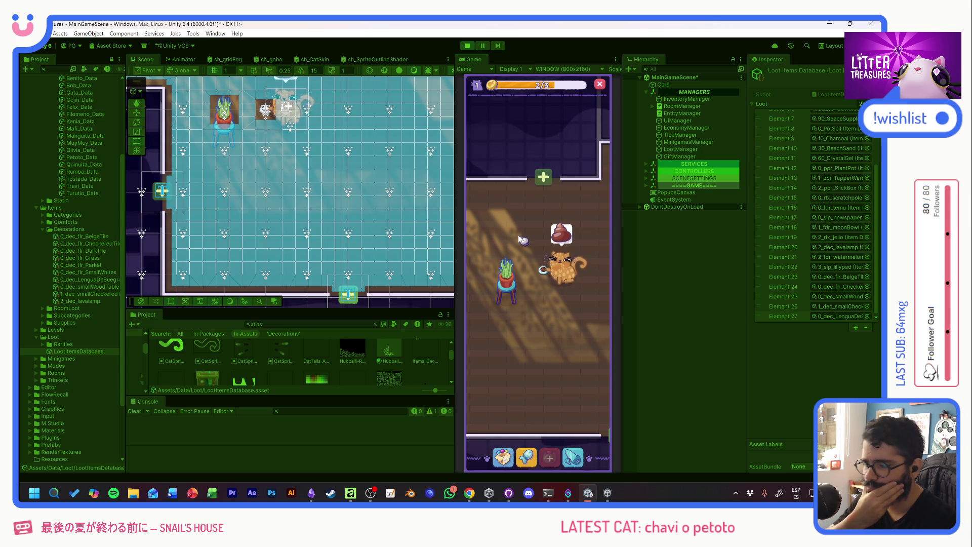
# Step: Place the Thin Sand Box in the room below the snake plant
pyautogui.click(503, 457)
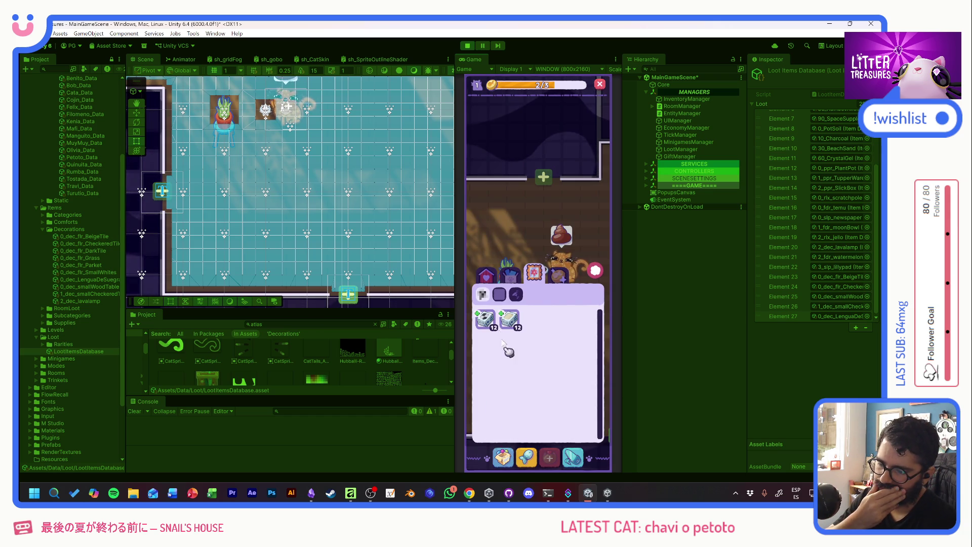
pyautogui.click(487, 296)
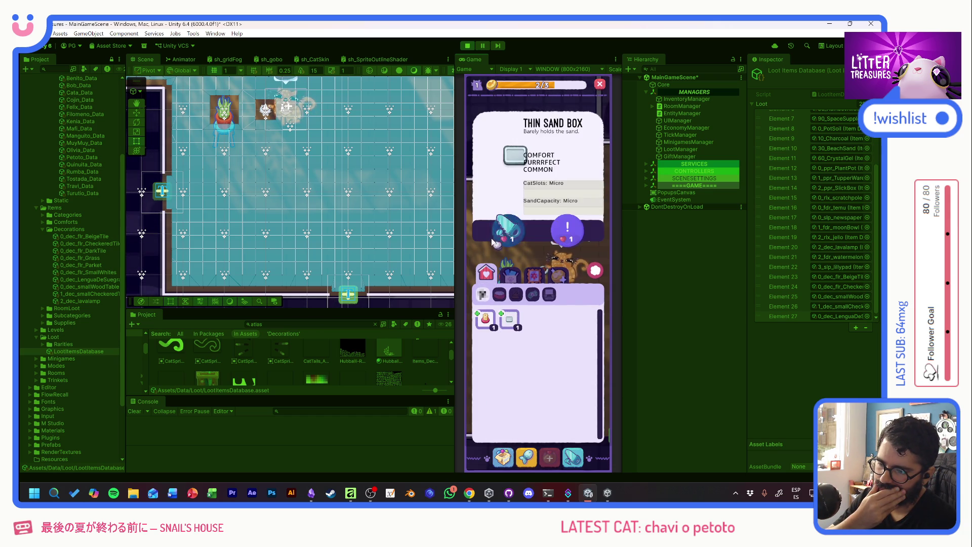
pyautogui.click(521, 287)
pyautogui.click(521, 287)
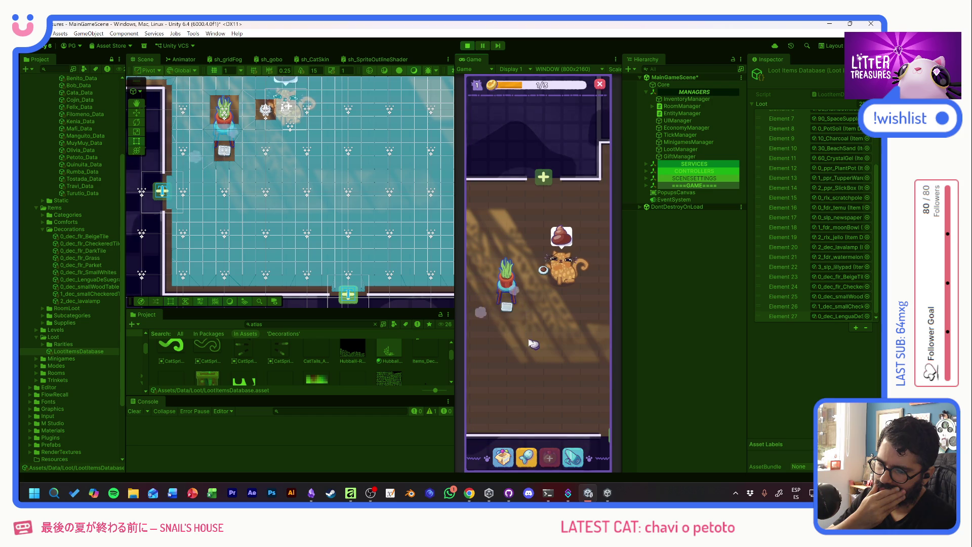
# Step: Place the Scratch Pole above the plant and exit edit mode
pyautogui.click(507, 308)
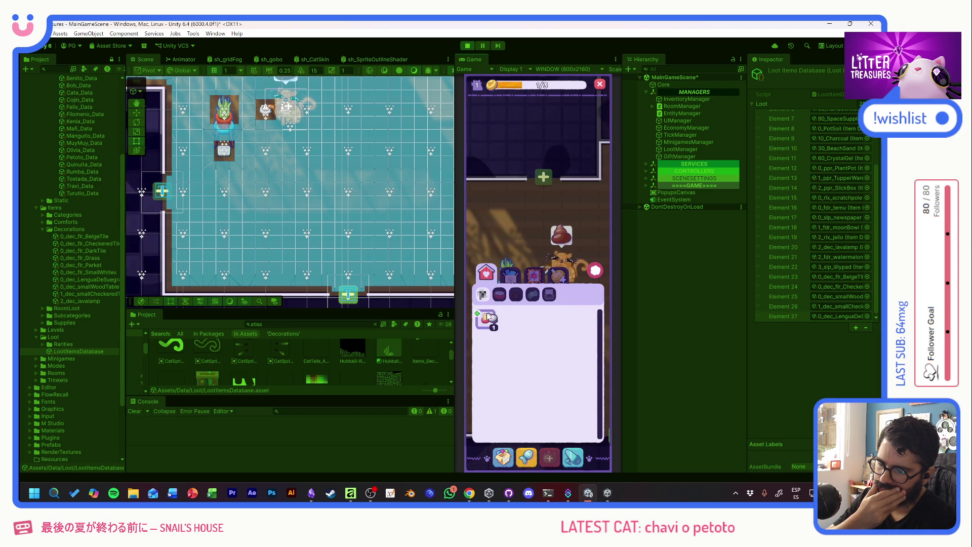
pyautogui.click(485, 319)
pyautogui.click(494, 233)
pyautogui.moveTo(506, 272); pyautogui.dragTo(506, 231)
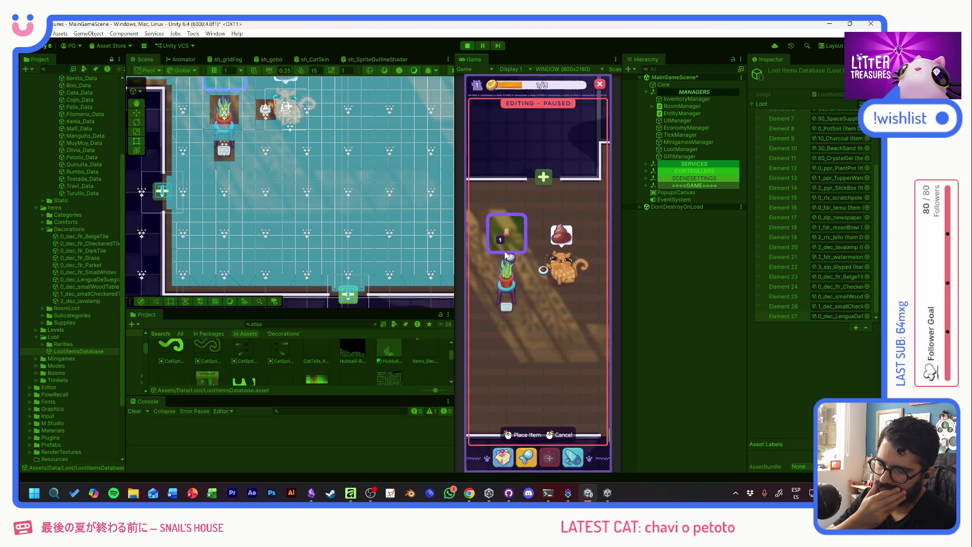
pyautogui.click(521, 243)
pyautogui.click(512, 278)
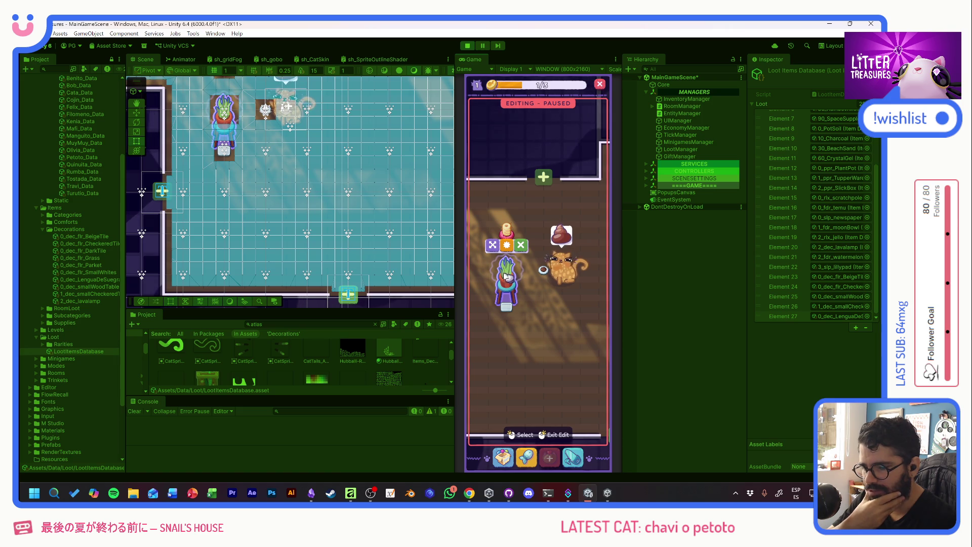
pyautogui.rightClick(557, 318)
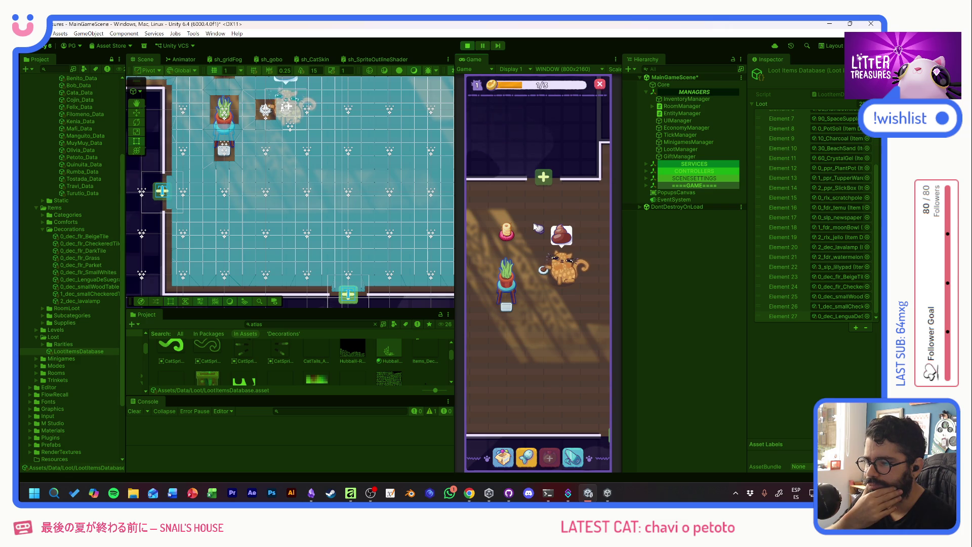
pyautogui.scroll(-1, 529, 224)
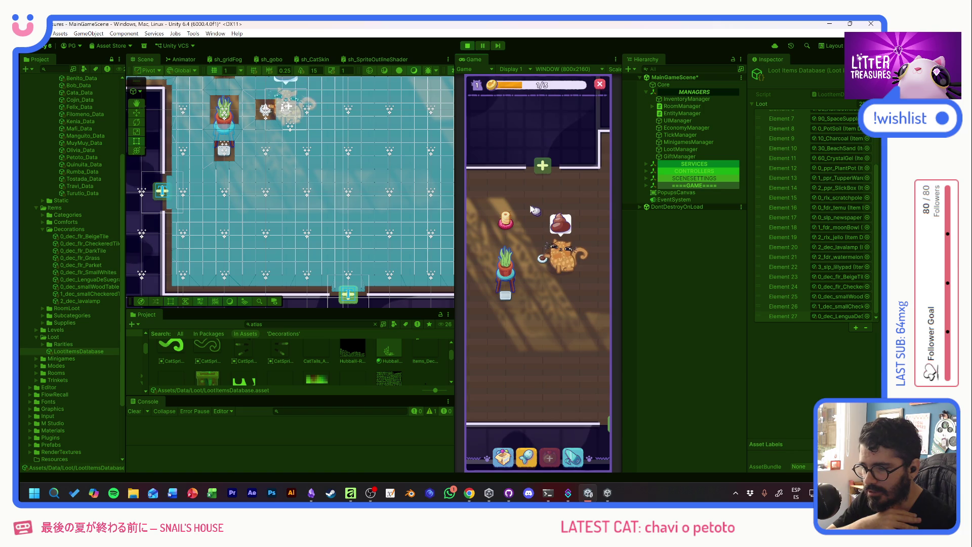
pyautogui.scroll(1, 531, 218)
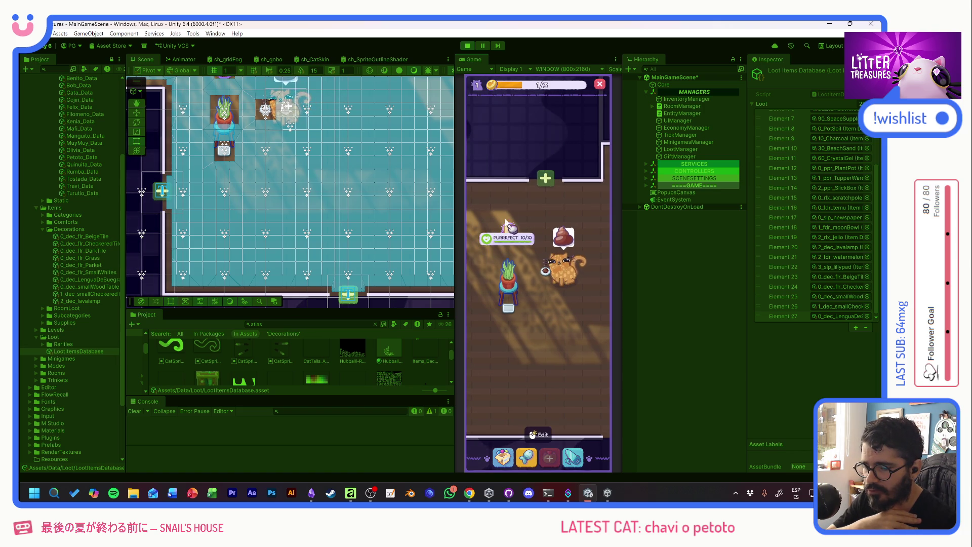
pyautogui.click(510, 245)
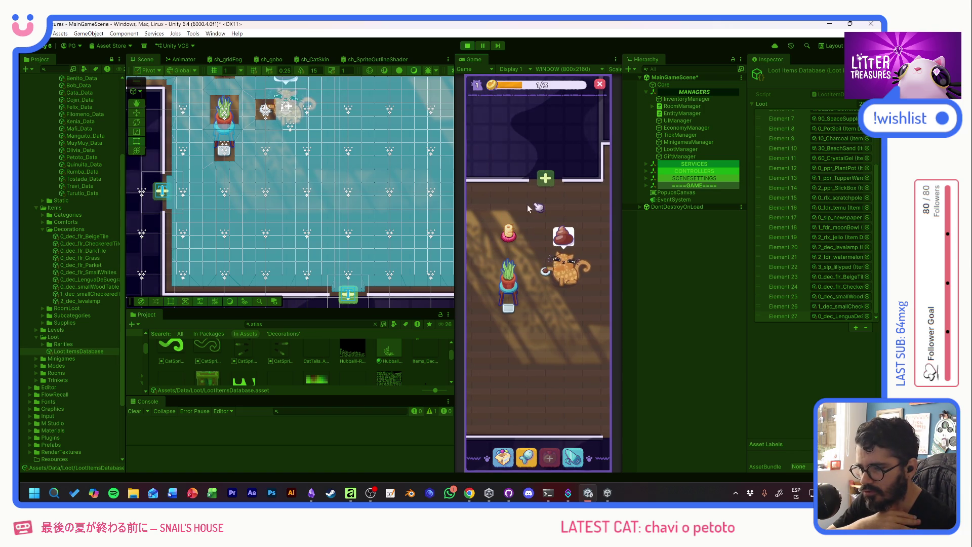
pyautogui.scroll(1, 536, 330)
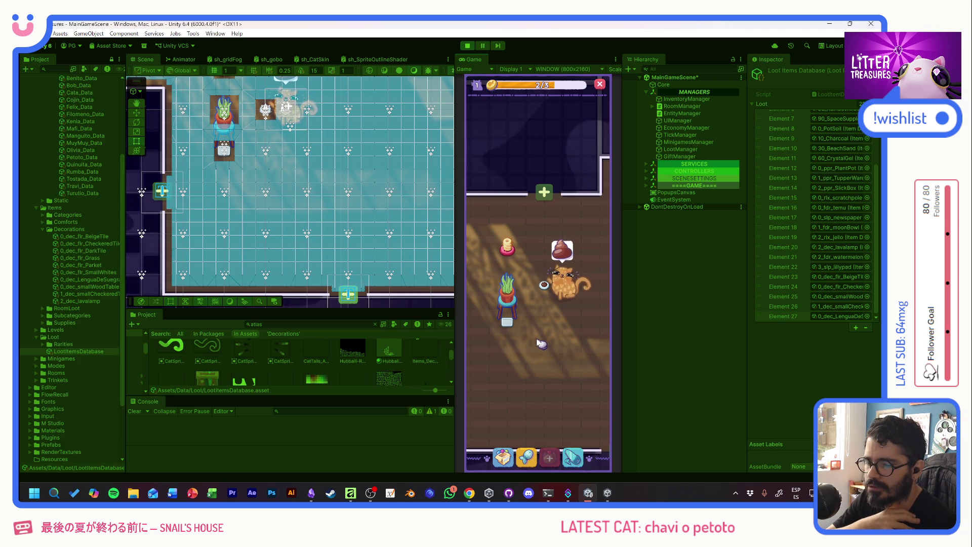
pyautogui.moveTo(545, 340); pyautogui.dragTo(544, 321)
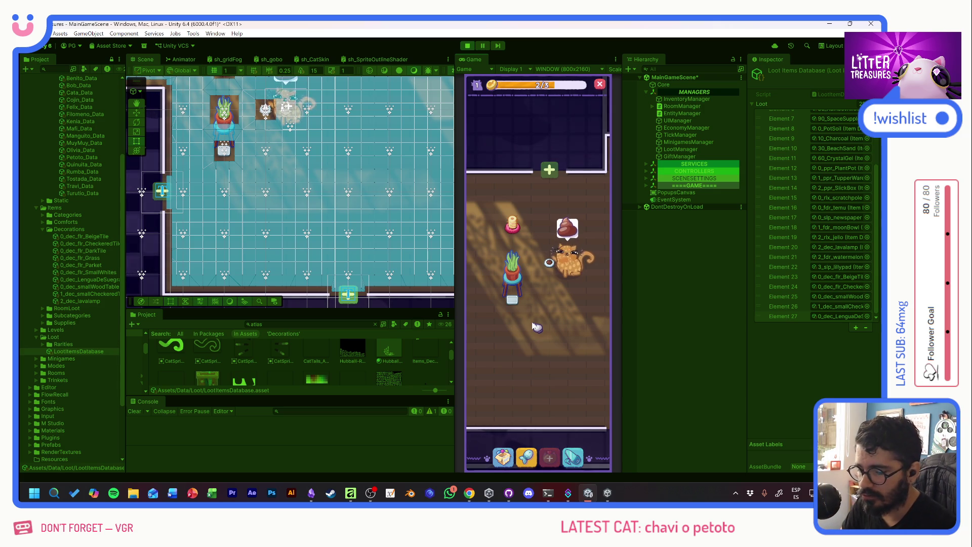
pyautogui.click(521, 278)
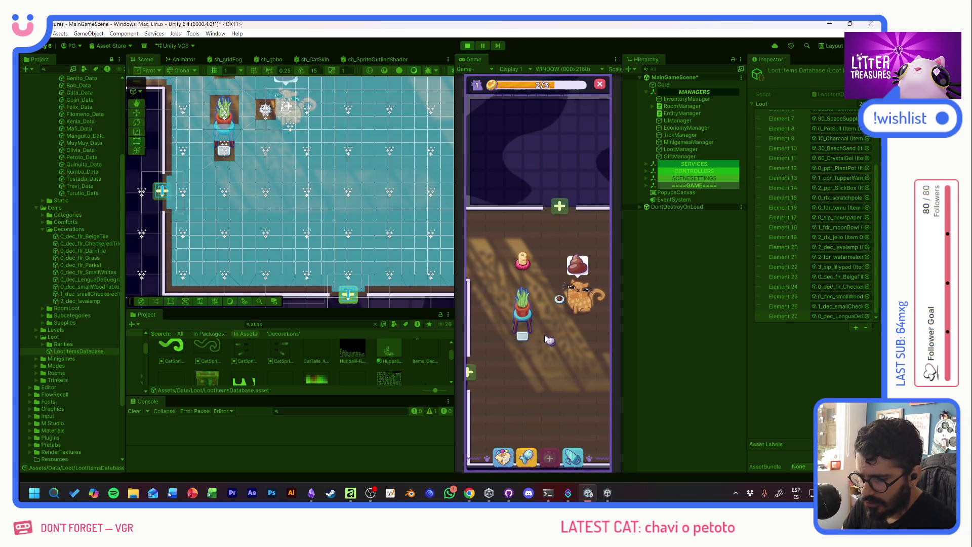
pyautogui.click(532, 304)
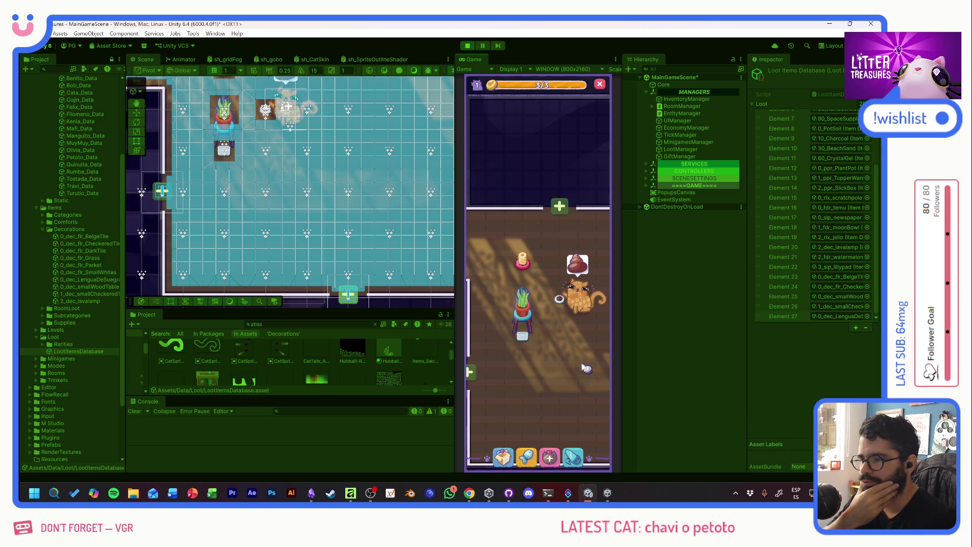
# Step: Raise the plant's BoxImage with the Move tool to about Y -0.76
pyautogui.scroll(5, 251, 124)
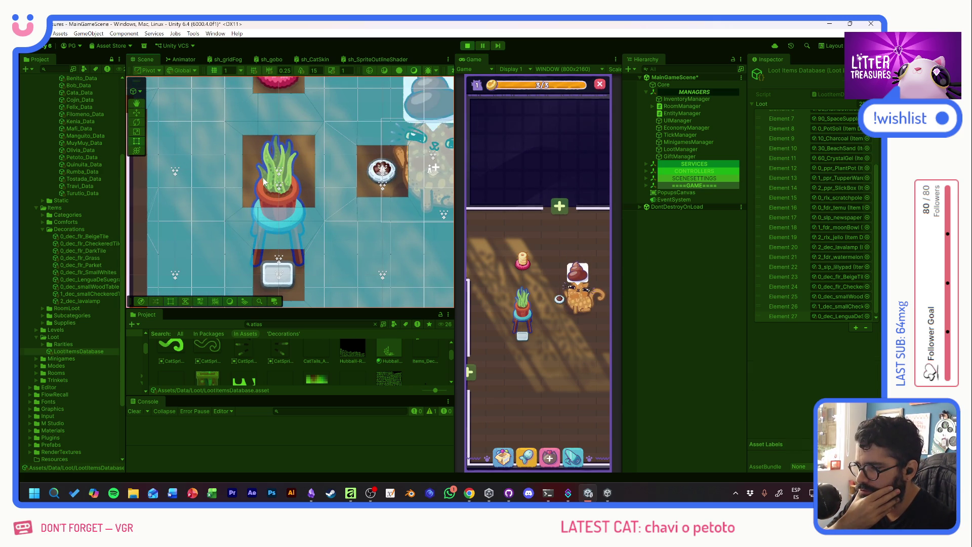
pyautogui.click(264, 181)
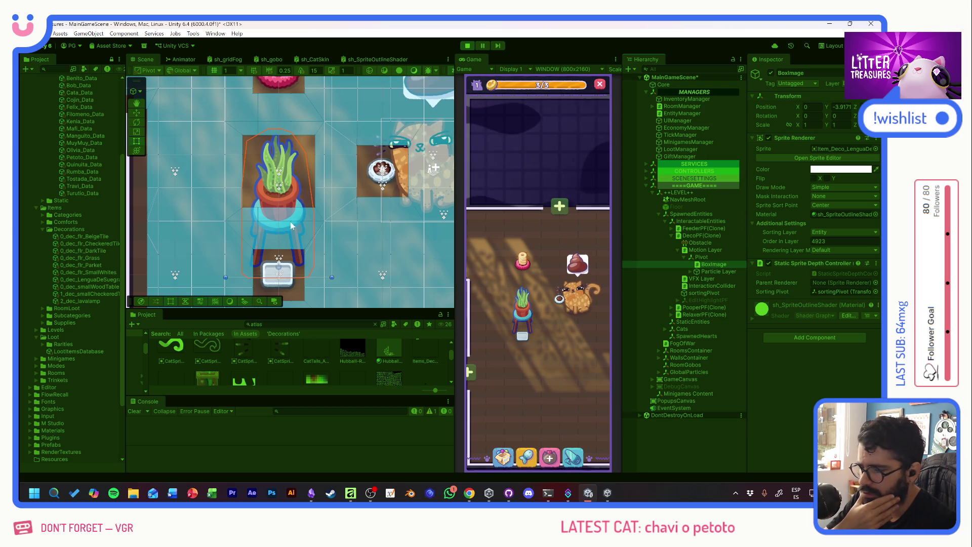
pyautogui.press('w')
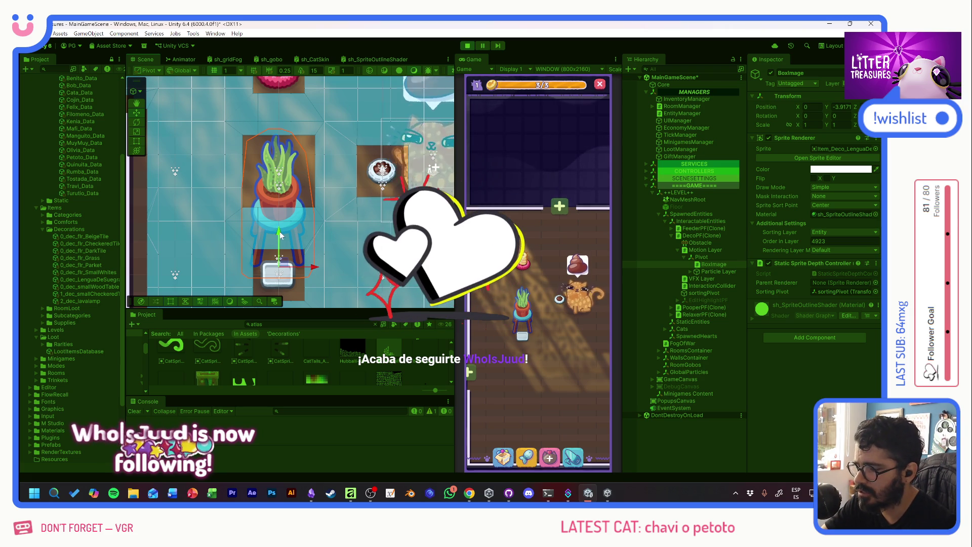
pyautogui.moveTo(281, 235); pyautogui.dragTo(286, 171)
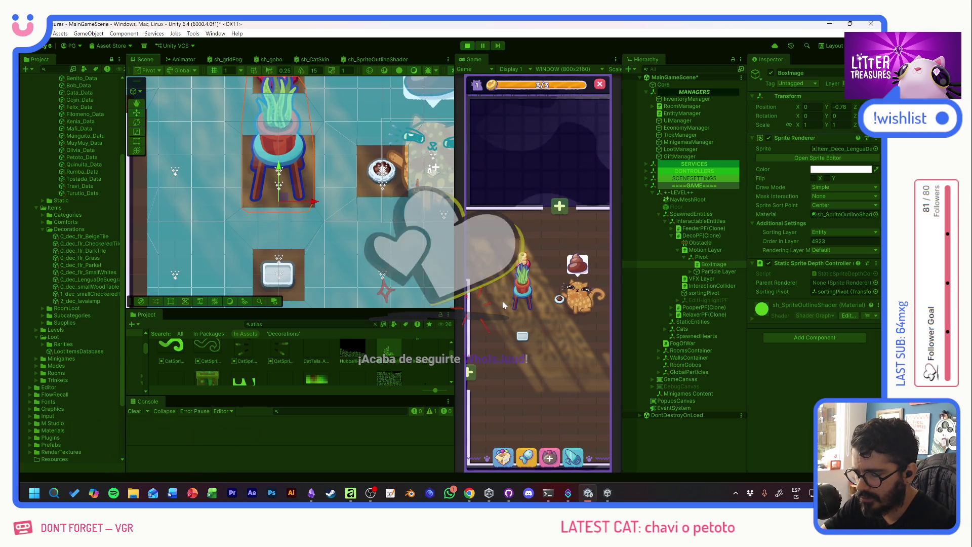
pyautogui.click(524, 296)
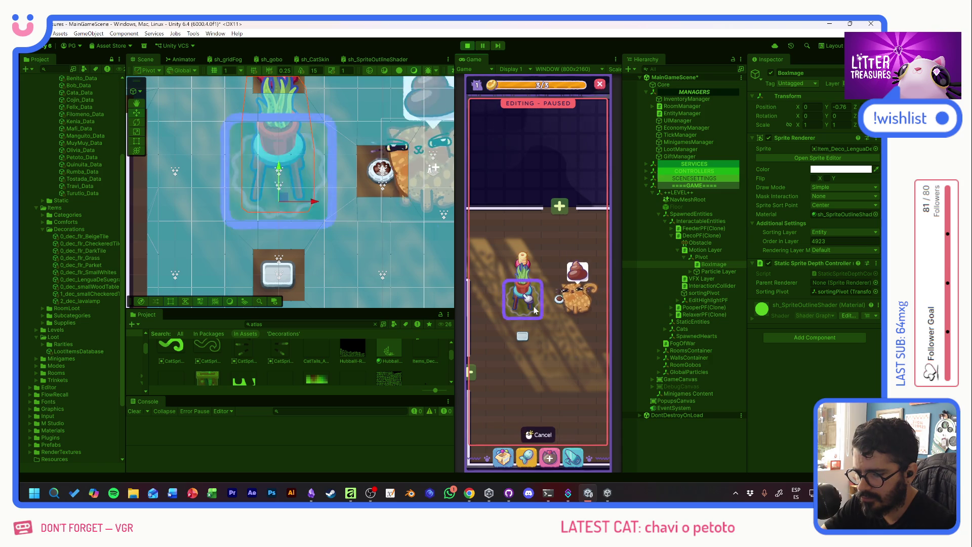
# Step: Move the raised plant to new spots, frame it in Scene view, then select the sand box
pyautogui.moveTo(535, 310)
pyautogui.mouseDown()
pyautogui.moveTo(519, 361)
pyautogui.moveTo(555, 382)
pyautogui.moveTo(524, 263)
pyautogui.moveTo(538, 309)
pyautogui.mouseUp()
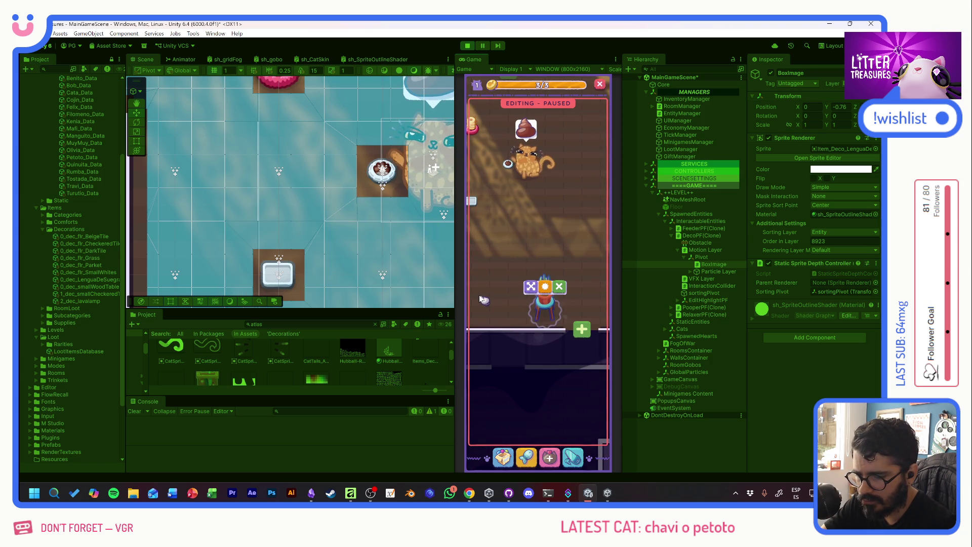
pyautogui.click(487, 304)
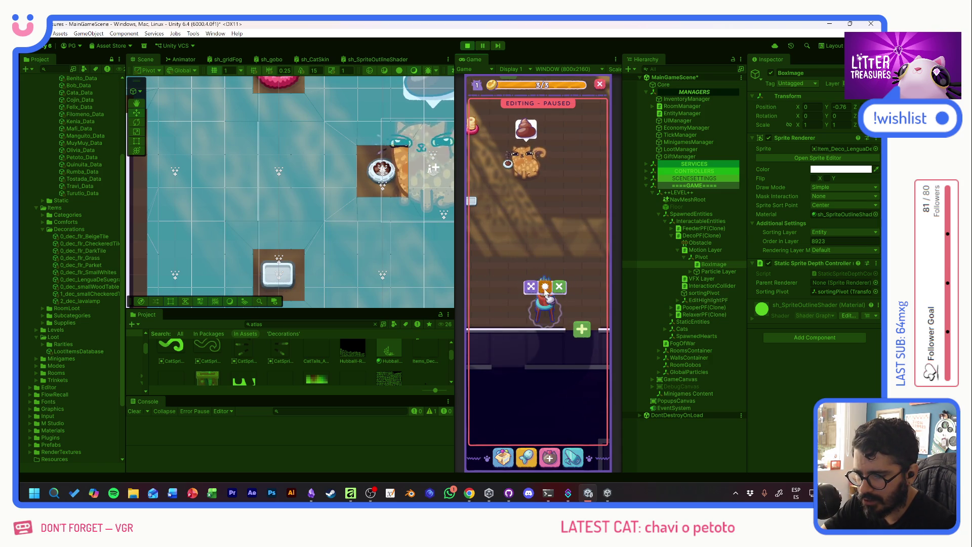
pyautogui.moveTo(547, 306)
pyautogui.mouseDown()
pyautogui.moveTo(549, 283)
pyautogui.moveTo(582, 312)
pyautogui.moveTo(563, 244)
pyautogui.mouseUp()
pyautogui.click(536, 323)
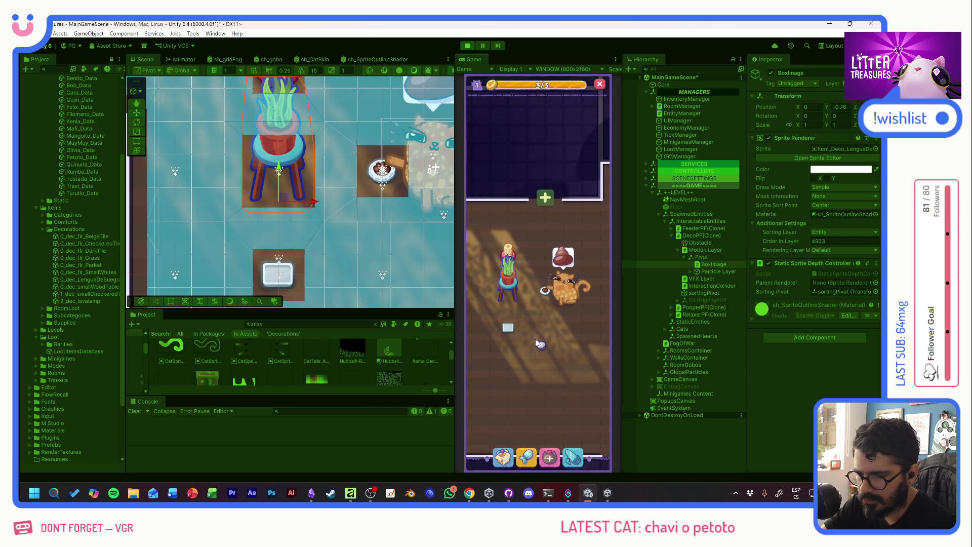
pyautogui.press('f')
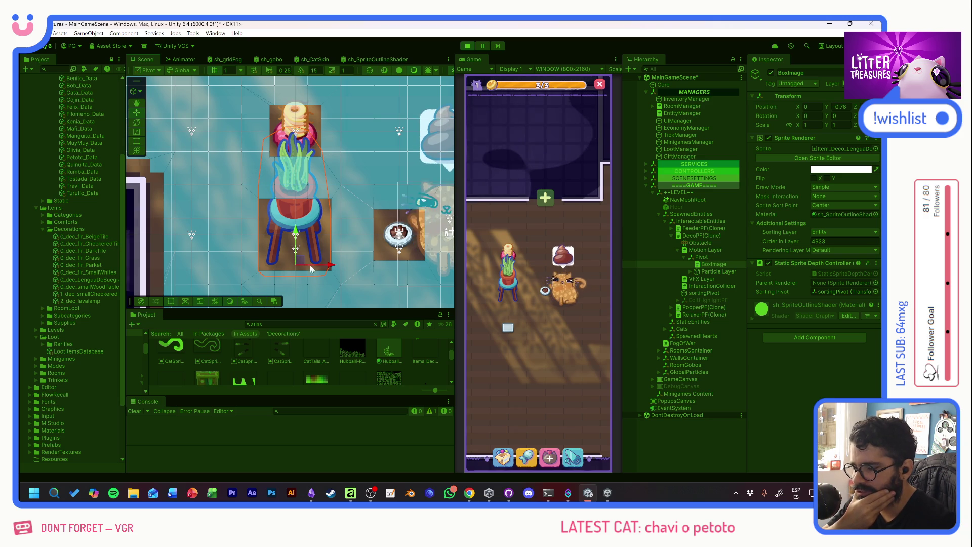
pyautogui.click(509, 332)
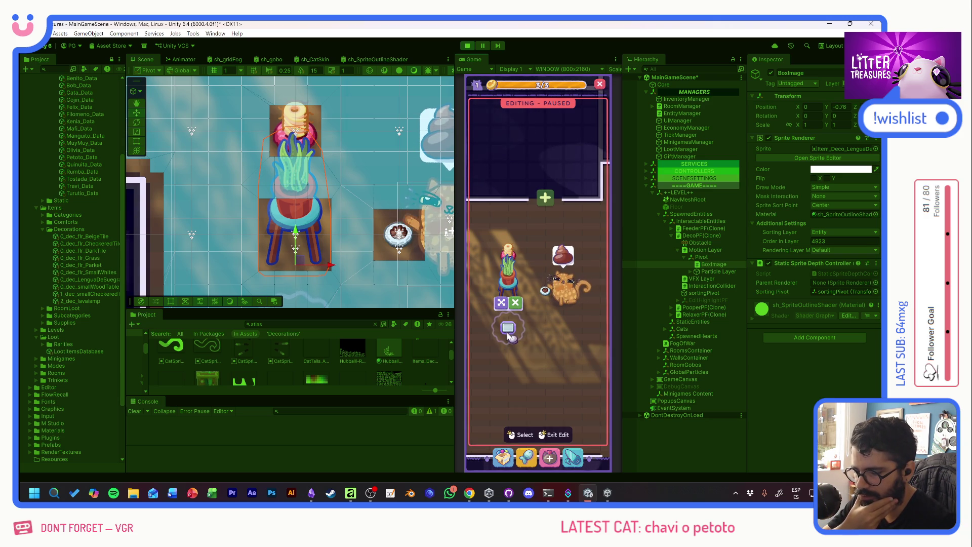
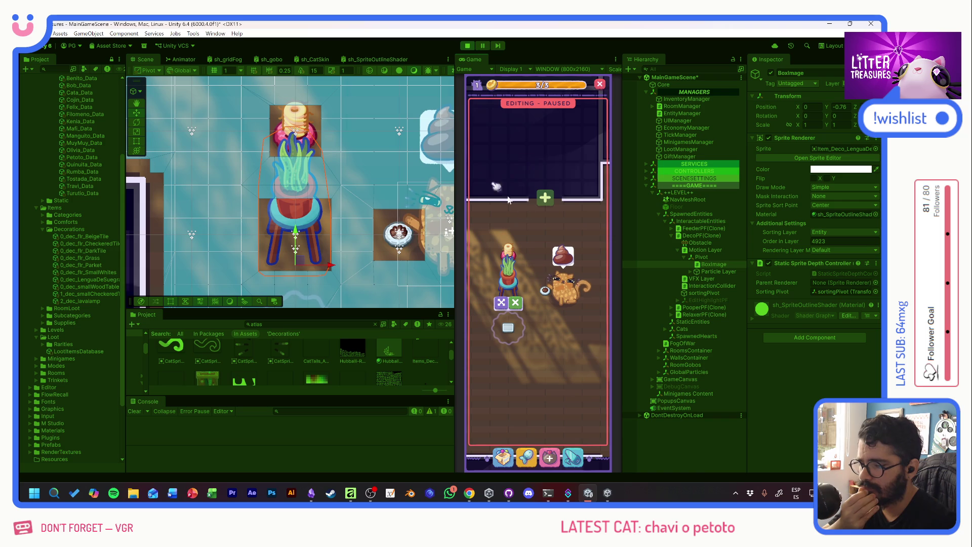
# Step: Drag the potted plant decoration lower in the Game view, then exit Play mode
pyautogui.moveTo(514, 290)
pyautogui.mouseDown()
pyautogui.moveTo(509, 368)
pyautogui.moveTo(522, 360)
pyautogui.mouseUp()
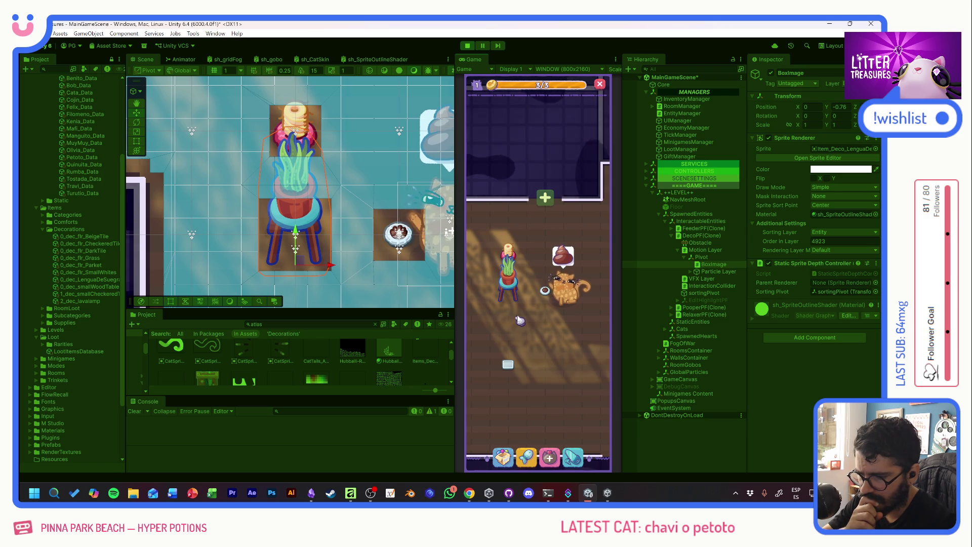
pyautogui.moveTo(511, 267)
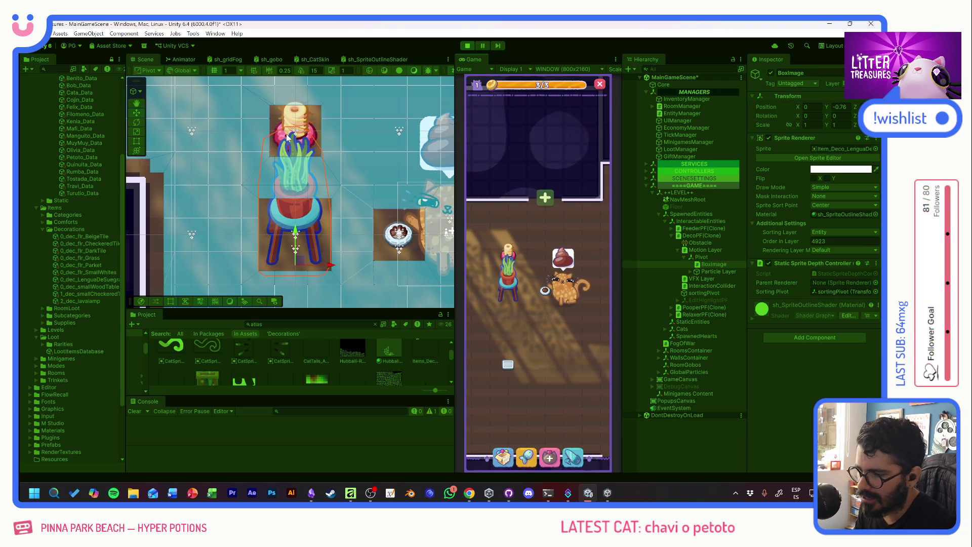
pyautogui.click(467, 46)
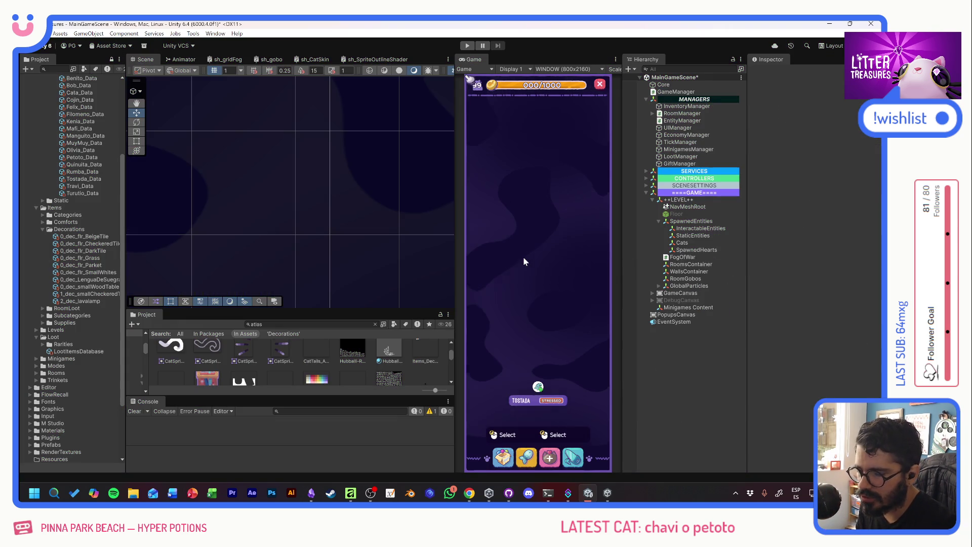
# Step: Switch to Affinity and pan the atlas across the bookshelf, cabinet, round table and plant stool
pyautogui.hotkey('alt', 'Tab')
pyautogui.hscroll(-5, 264, 238)
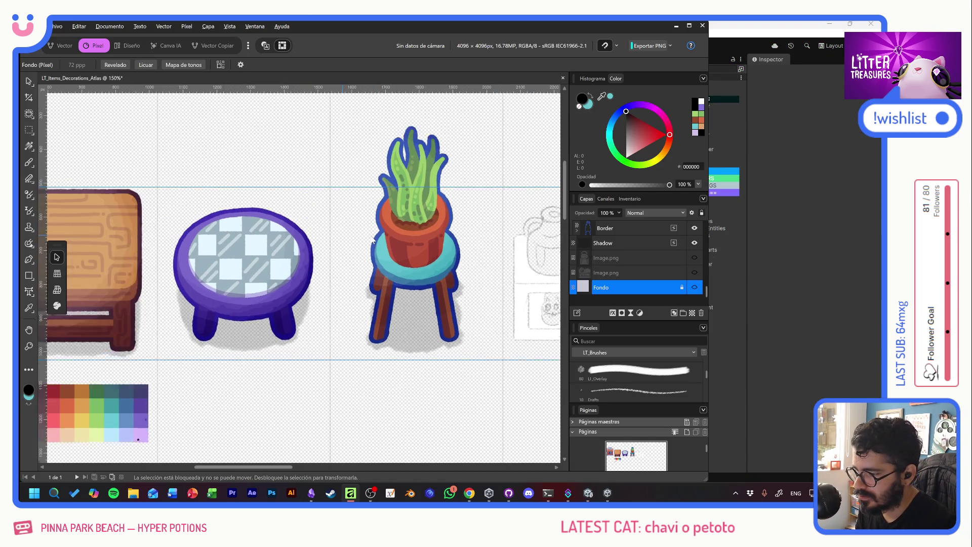
pyautogui.moveTo(267, 237); pyautogui.dragTo(404, 232)
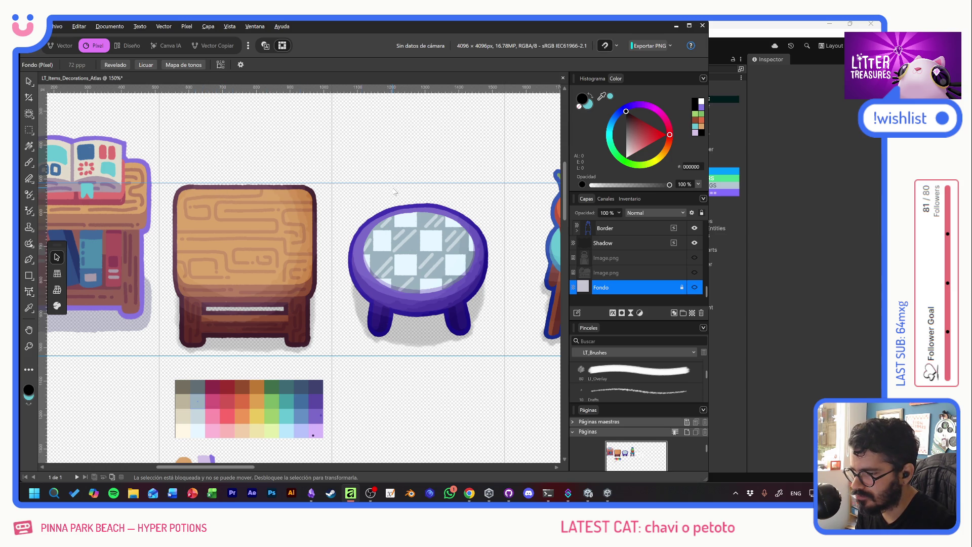
pyautogui.hscroll(5, 374, 198)
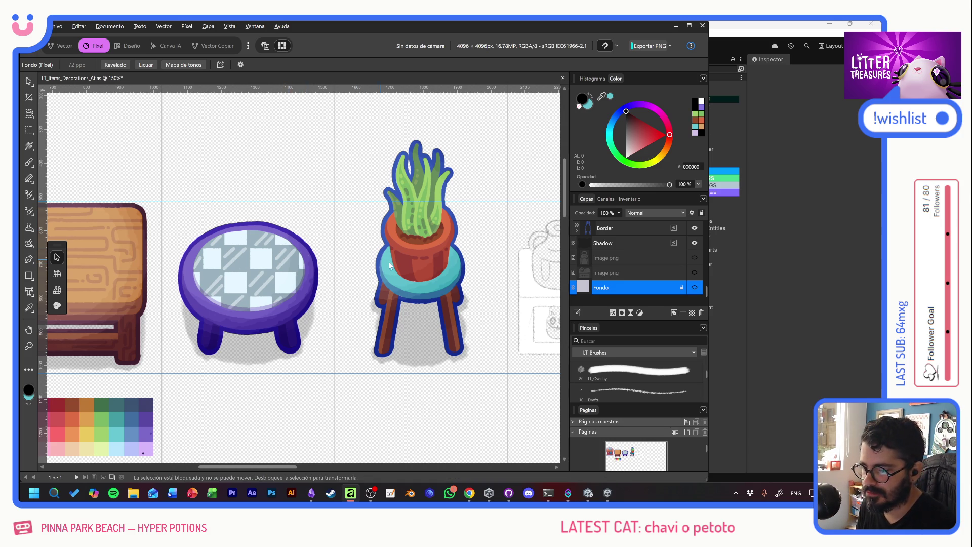
pyautogui.moveTo(403, 272)
pyautogui.mouseDown()
pyautogui.moveTo(382, 270)
pyautogui.moveTo(346, 307)
pyautogui.mouseUp()
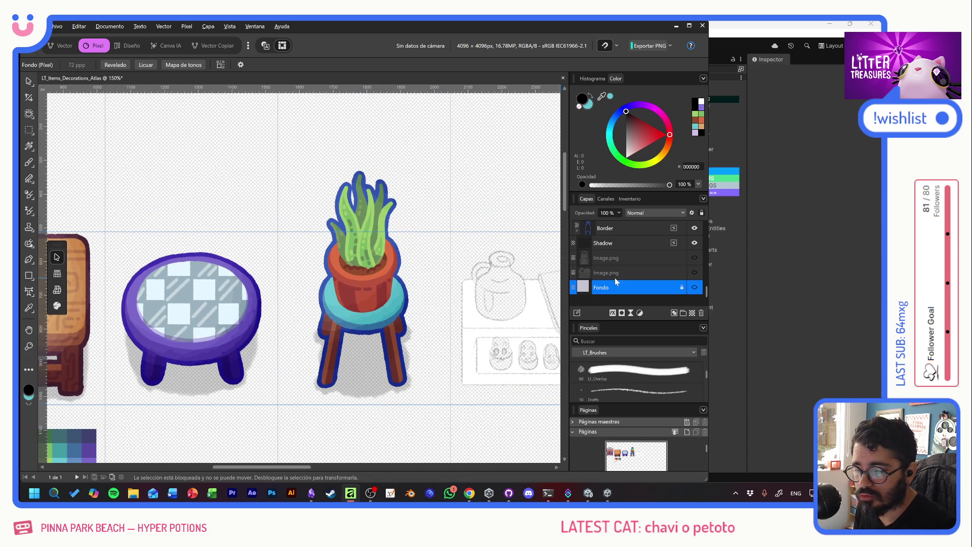
pyautogui.scroll(-5, 516, 304)
pyautogui.hscroll(-5, 517, 305)
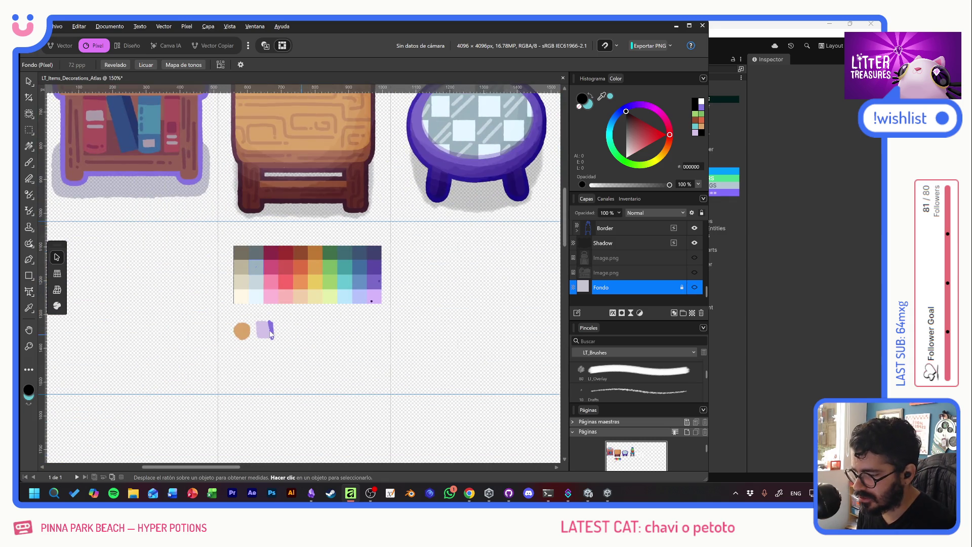
# Step: Set up the Paint Brush at 10 px on the PALETA layer and try a test stroke, undoing it
pyautogui.scroll(5, 272, 335)
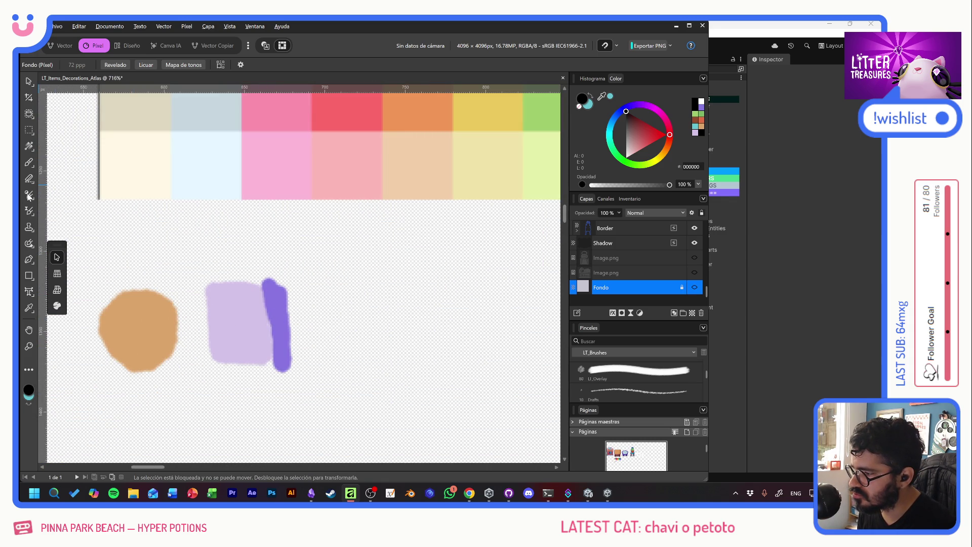
pyautogui.click(29, 162)
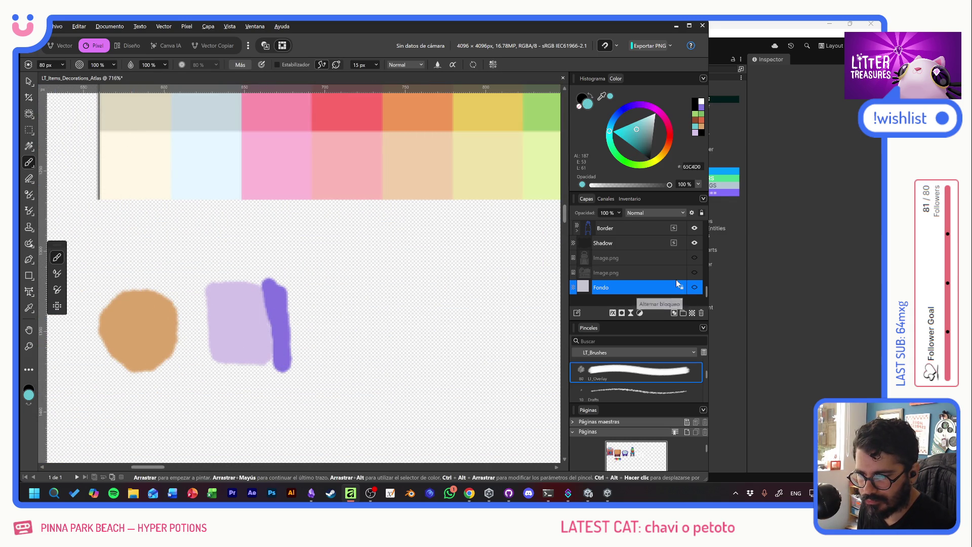
pyautogui.scroll(8, 676, 281)
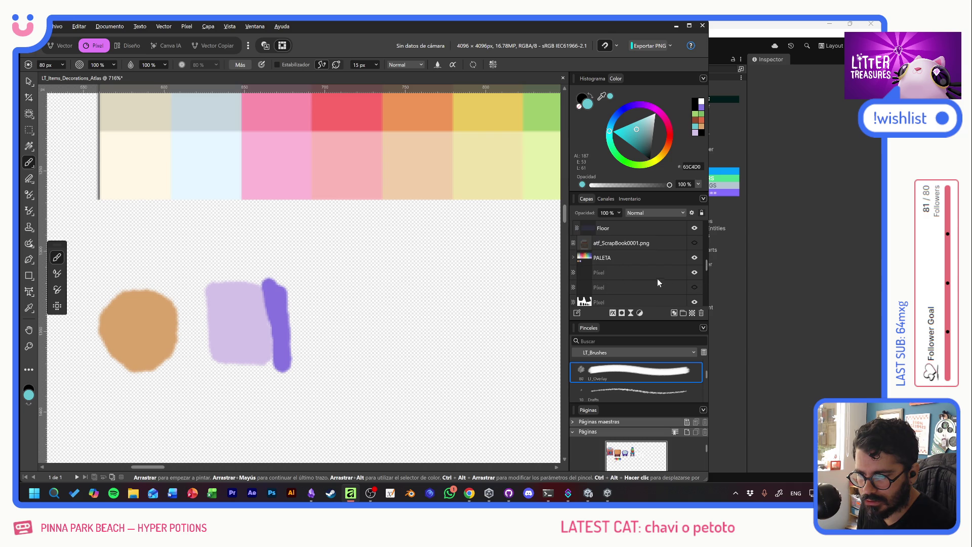
pyautogui.click(639, 259)
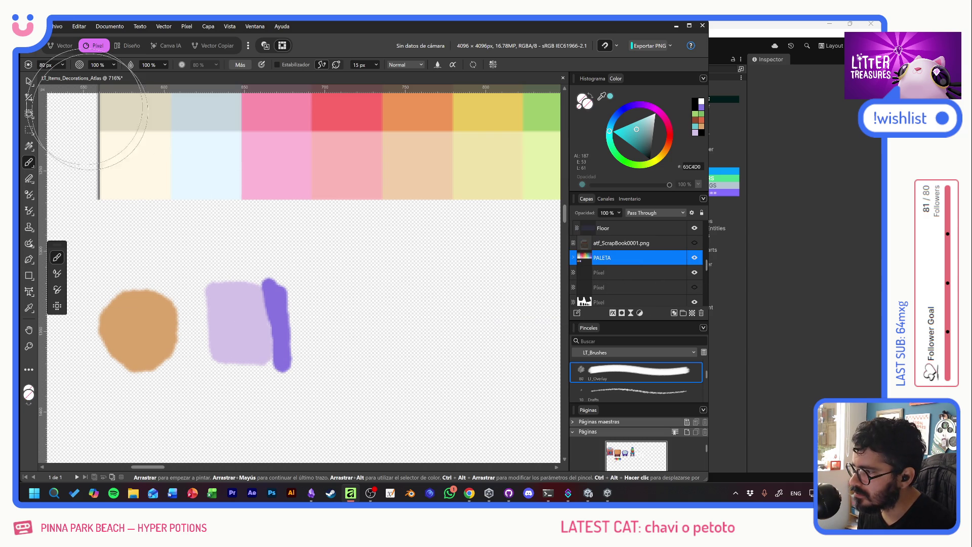
pyautogui.write('10')
pyautogui.press('Return')
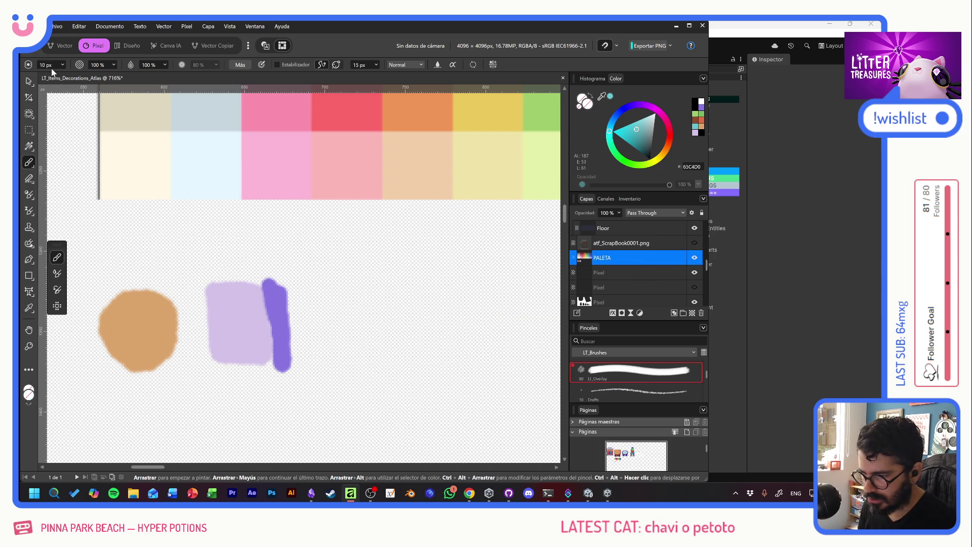
pyautogui.moveTo(350, 295)
pyautogui.mouseDown()
pyautogui.moveTo(316, 357)
pyautogui.moveTo(329, 420)
pyautogui.mouseUp()
pyautogui.hotkey('ctrl', 'z')
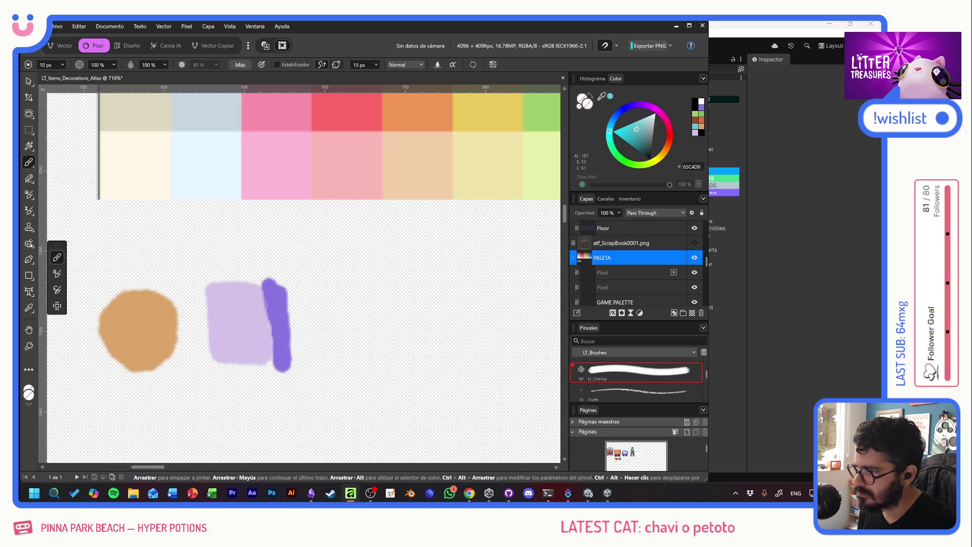
# Step: Switch to the LT_NEW brush and select the GAME PALETTE layer
pyautogui.scroll(-1, 639, 373)
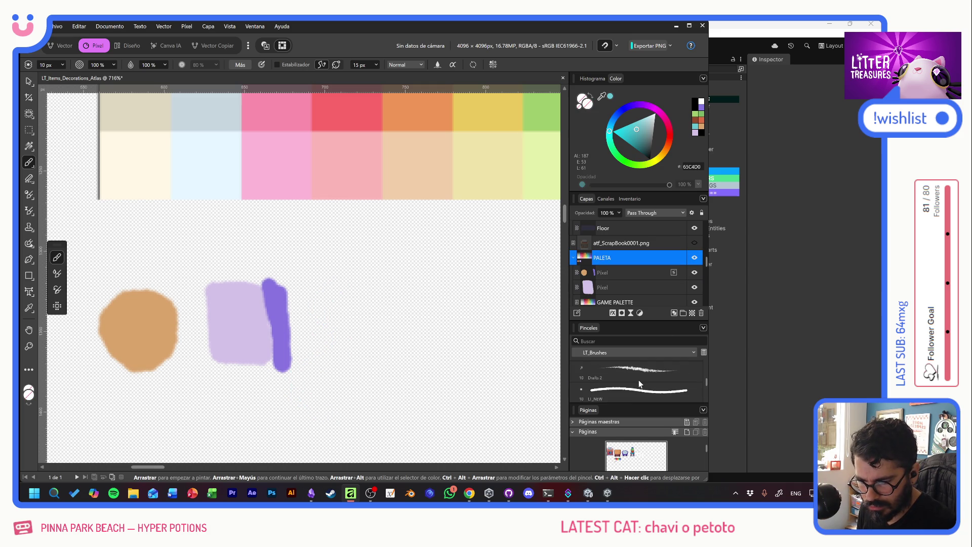
pyautogui.scroll(1, 639, 384)
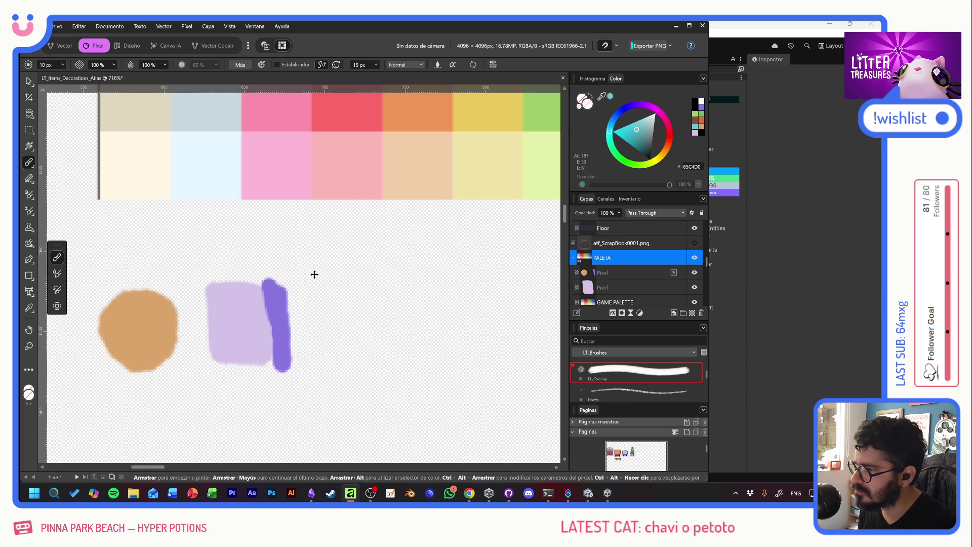
pyautogui.hotkey('ctrl', 'z')
pyautogui.click(617, 375)
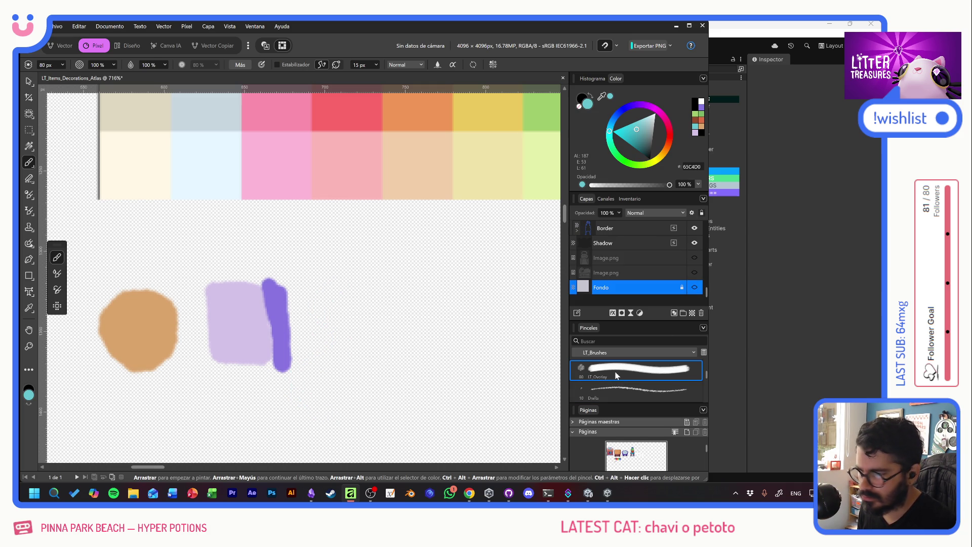
pyautogui.scroll(-1, 616, 375)
pyautogui.click(625, 389)
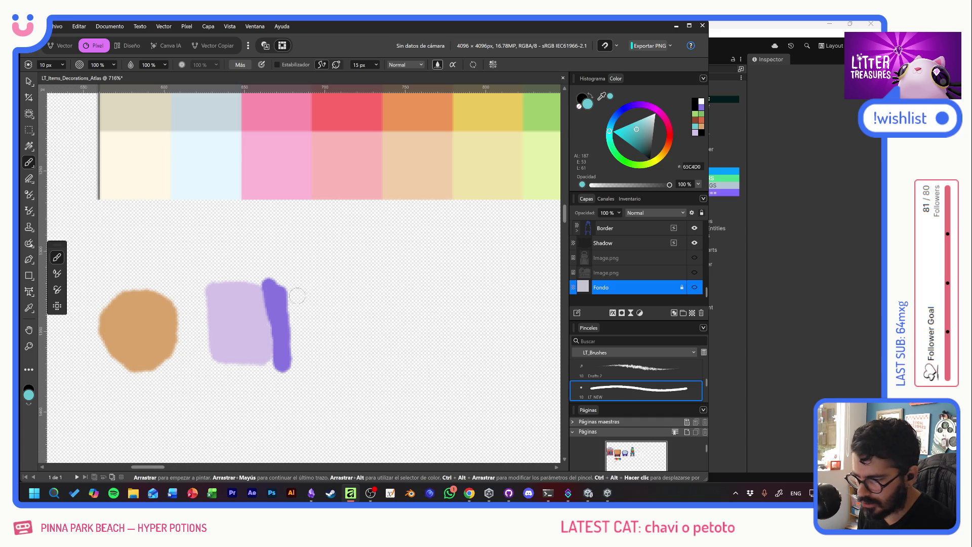
pyautogui.scroll(5, 628, 281)
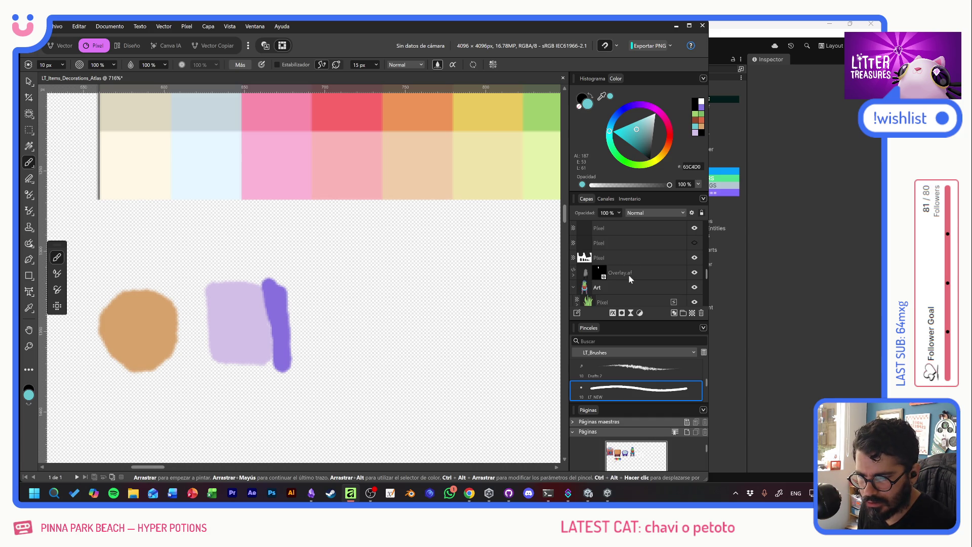
pyautogui.click(642, 257)
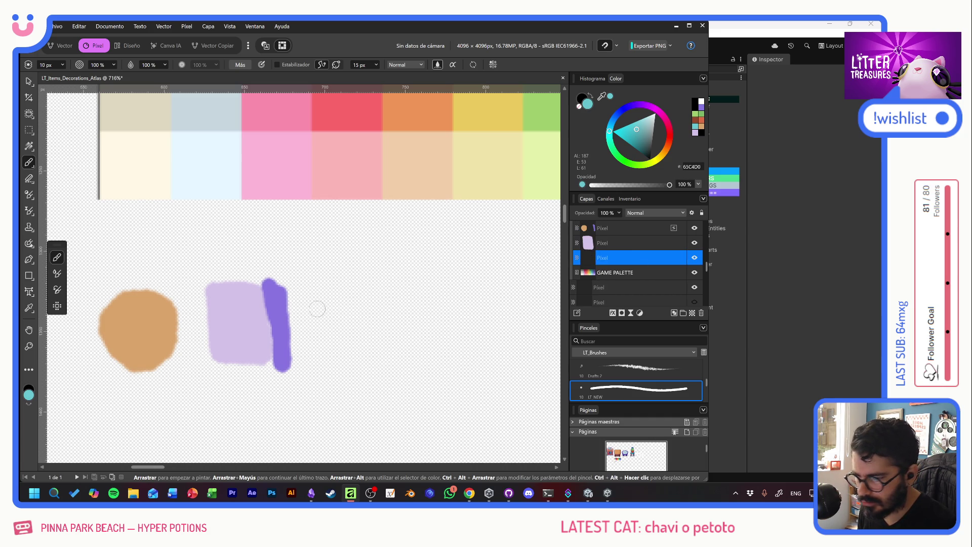
# Step: With a paler, greyer purple, paint a lavender vertical stroke and a small purple dab beside the palette
pyautogui.moveTo(314, 308)
pyautogui.mouseDown()
pyautogui.moveTo(286, 302)
pyautogui.moveTo(320, 368)
pyautogui.mouseUp()
pyautogui.keyDown('alt'); pyautogui.click(279, 301); pyautogui.keyUp('alt')
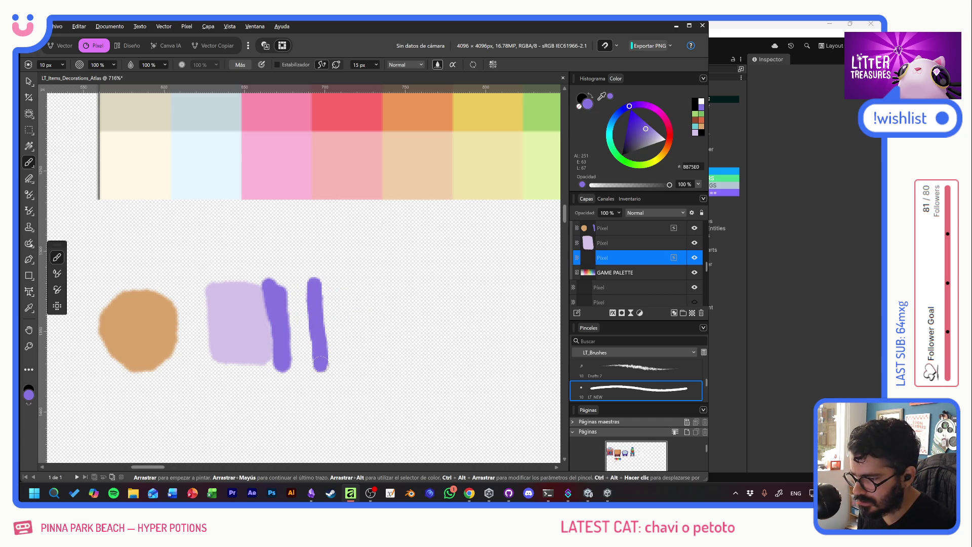
pyautogui.hotkey('ctrl', 'z')
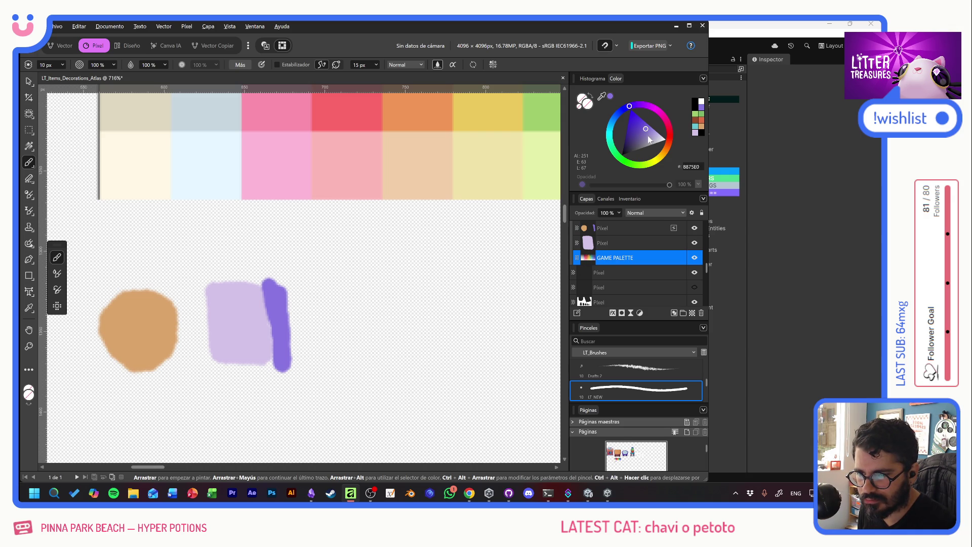
pyautogui.click(648, 135)
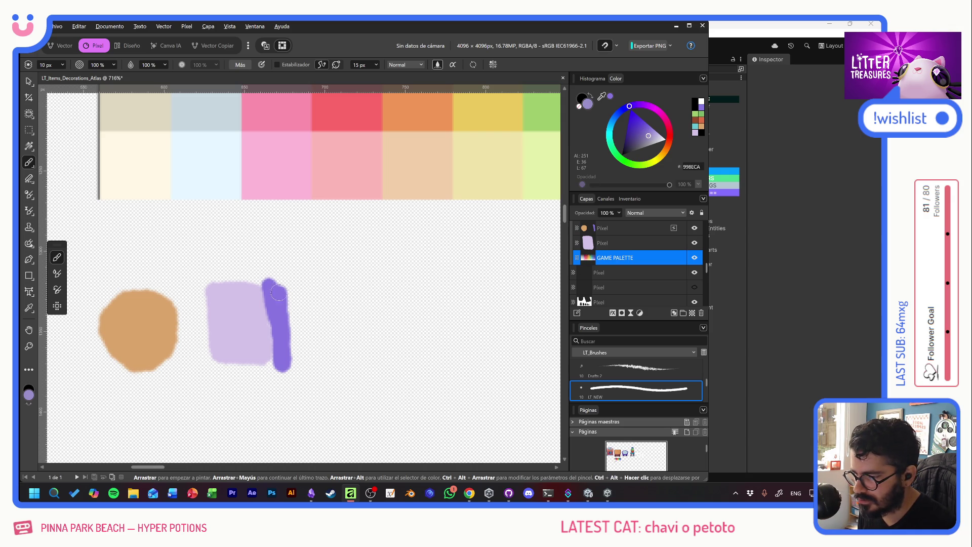
pyautogui.press('x')
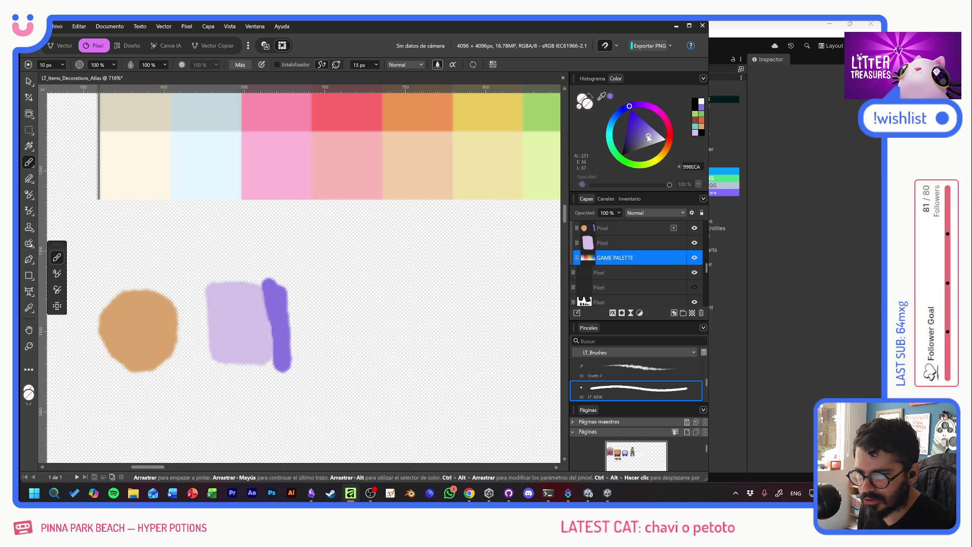
pyautogui.moveTo(316, 299); pyautogui.dragTo(306, 393)
pyautogui.hotkey('ctrl', 'z')
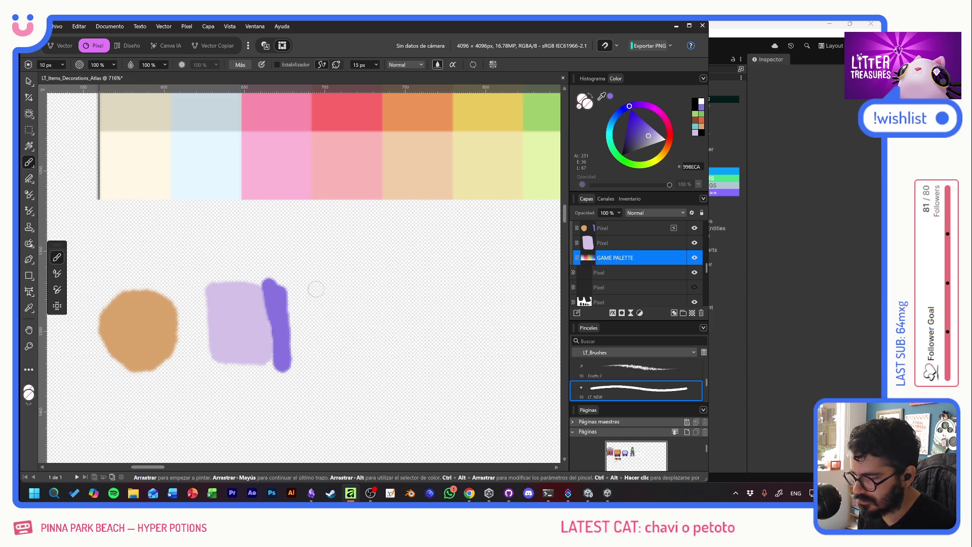
pyautogui.moveTo(315, 289); pyautogui.dragTo(321, 362)
pyautogui.click(409, 362)
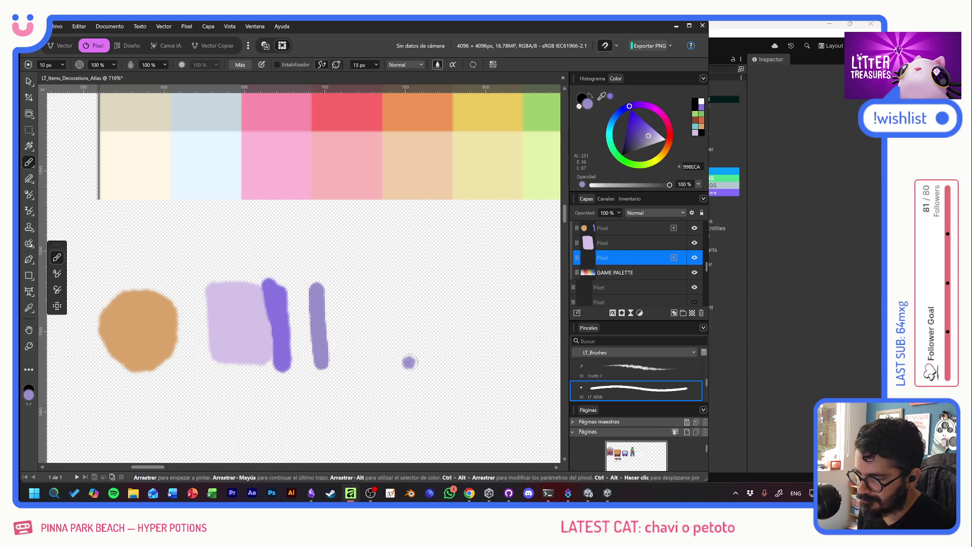
pyautogui.scroll(-5, 410, 362)
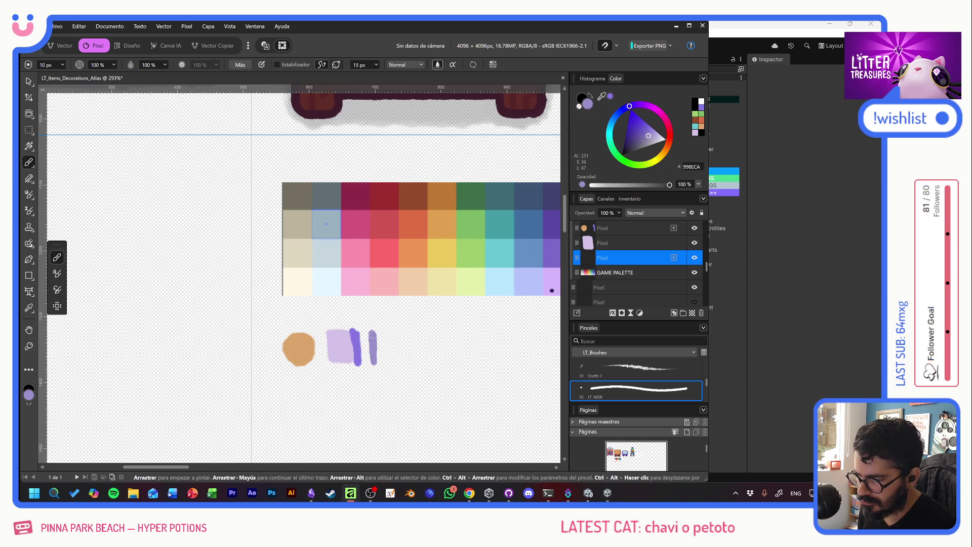
pyautogui.moveTo(423, 326)
pyautogui.mouseDown()
pyautogui.moveTo(401, 330)
pyautogui.moveTo(358, 294)
pyautogui.moveTo(350, 318)
pyautogui.moveTo(397, 336)
pyautogui.mouseUp()
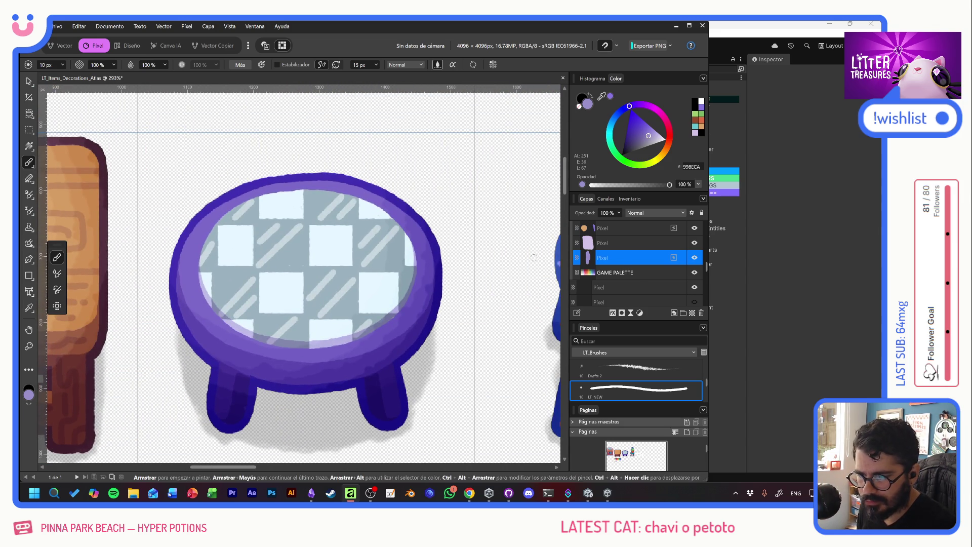
pyautogui.moveTo(478, 243); pyautogui.dragTo(146, 158)
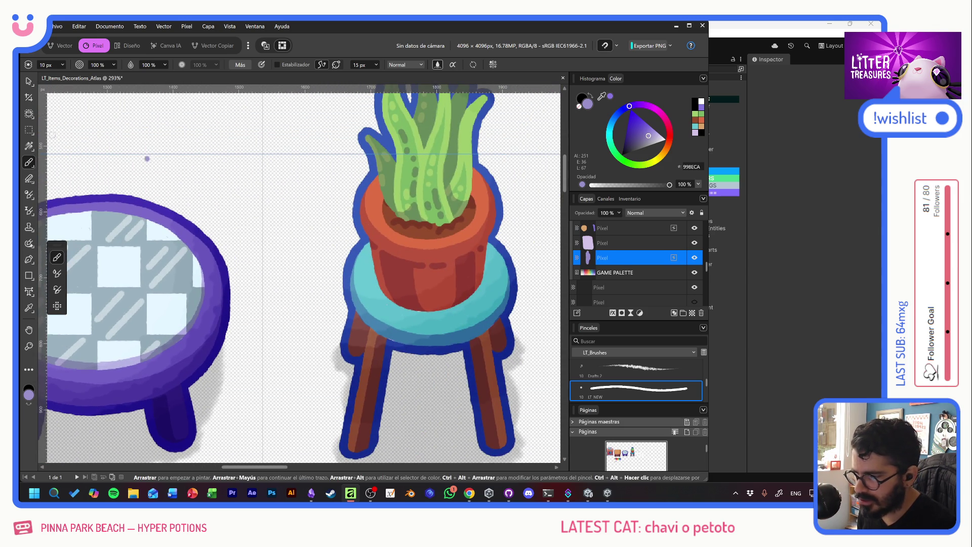
pyautogui.click(29, 82)
pyautogui.click(366, 181)
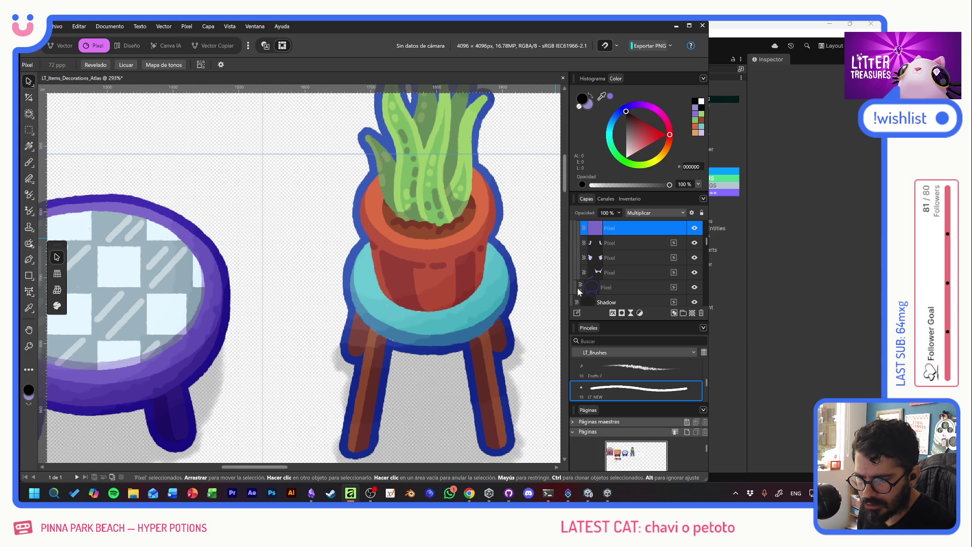
pyautogui.moveTo(579, 292); pyautogui.dragTo(599, 245)
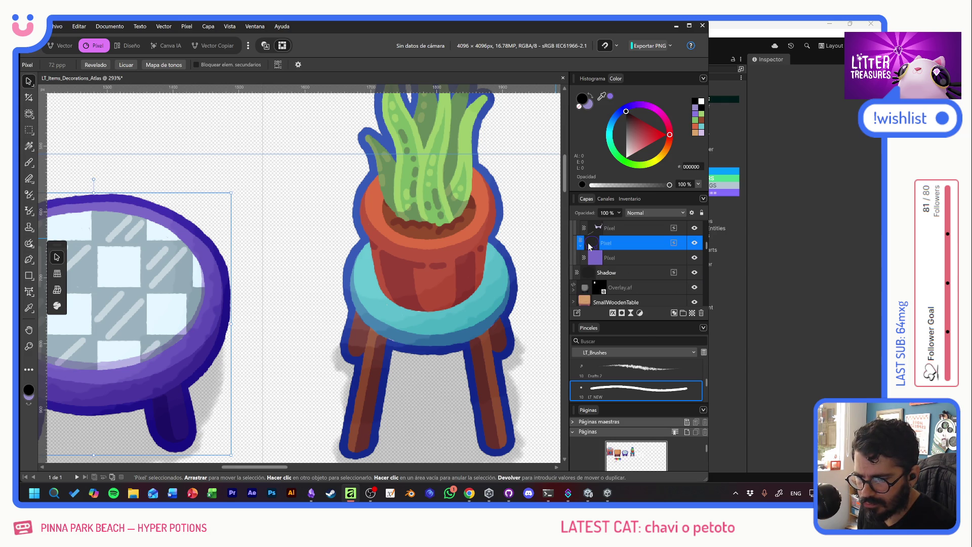
pyautogui.keyDown('ctrl'); pyautogui.click(592, 245); pyautogui.keyUp('ctrl')
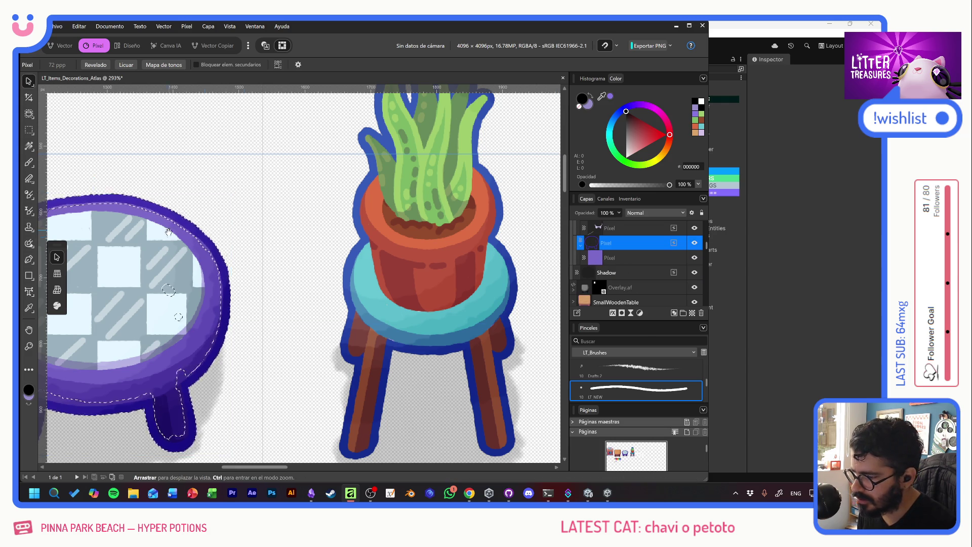
pyautogui.moveTo(173, 233); pyautogui.dragTo(407, 228)
pyautogui.hotkey('alt', 'BackSpace')
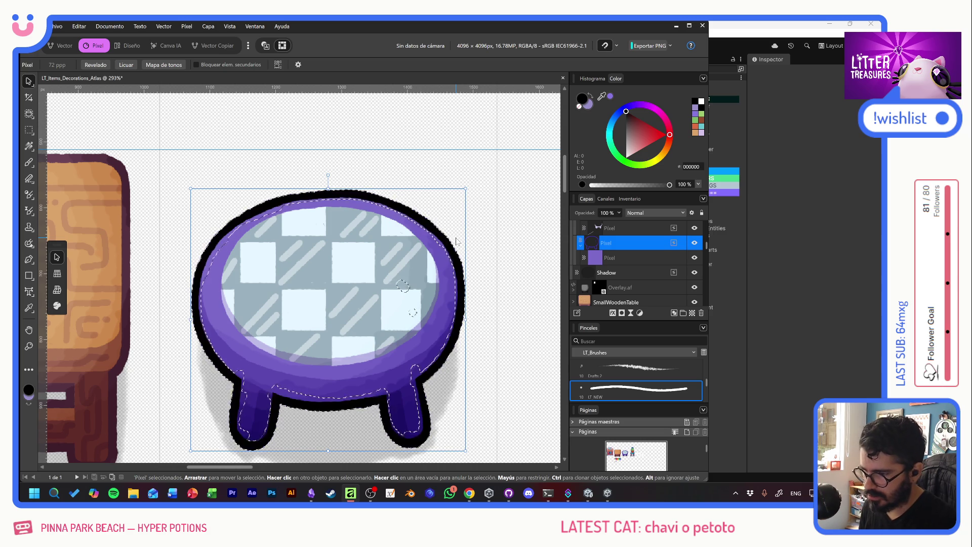
pyautogui.hotkey('ctrl', 'z')
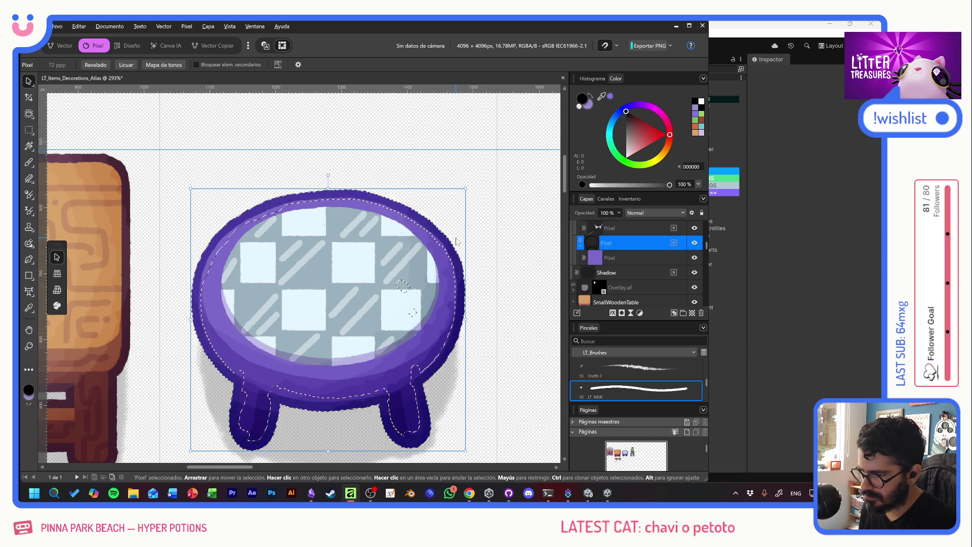
pyautogui.hotkey('ctrl', 'd')
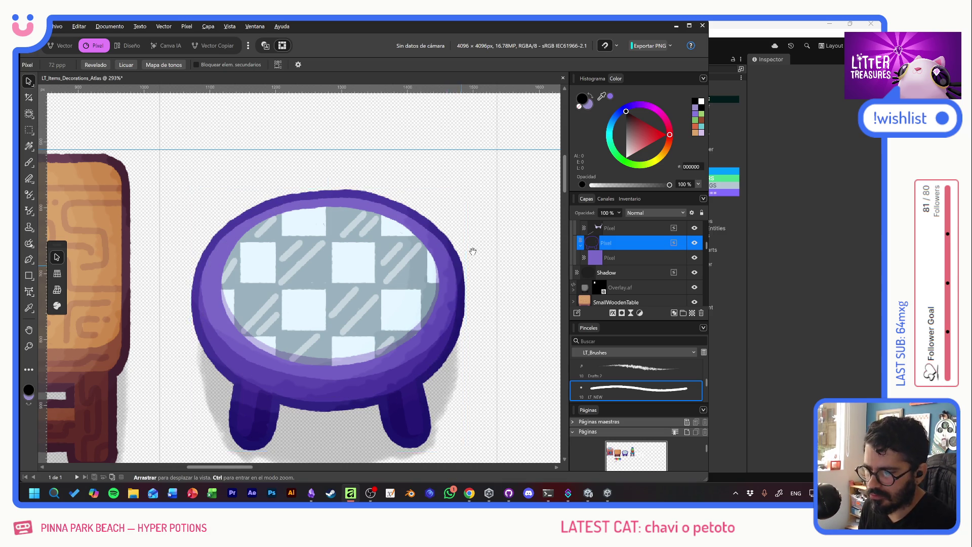
pyautogui.hscroll(5, 454, 263)
# Step: Select the CheckeredRoundTable group in the Layers panel and collapse it
pyautogui.scroll(-5, 631, 272)
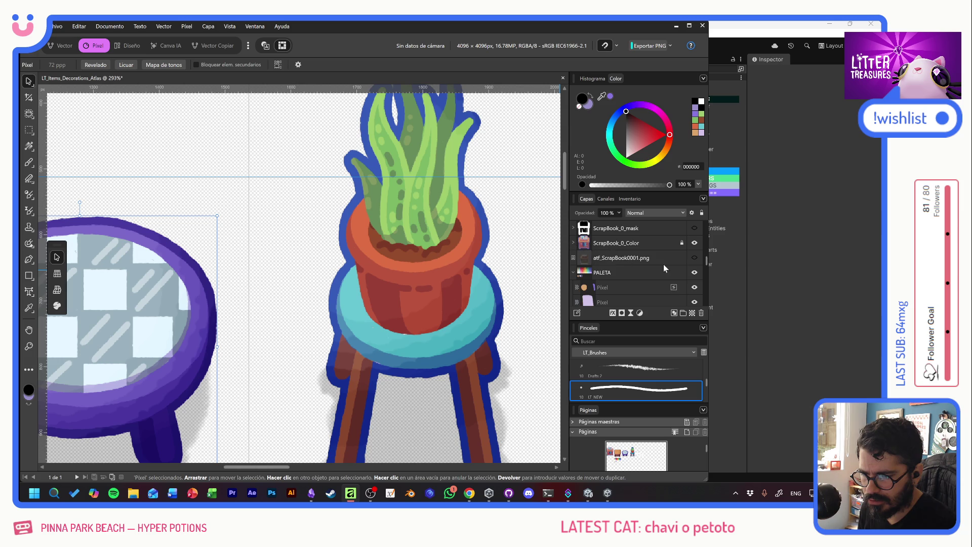
pyautogui.scroll(-3, 649, 278)
pyautogui.click(651, 281)
pyautogui.scroll(3, 650, 278)
pyautogui.click(625, 278)
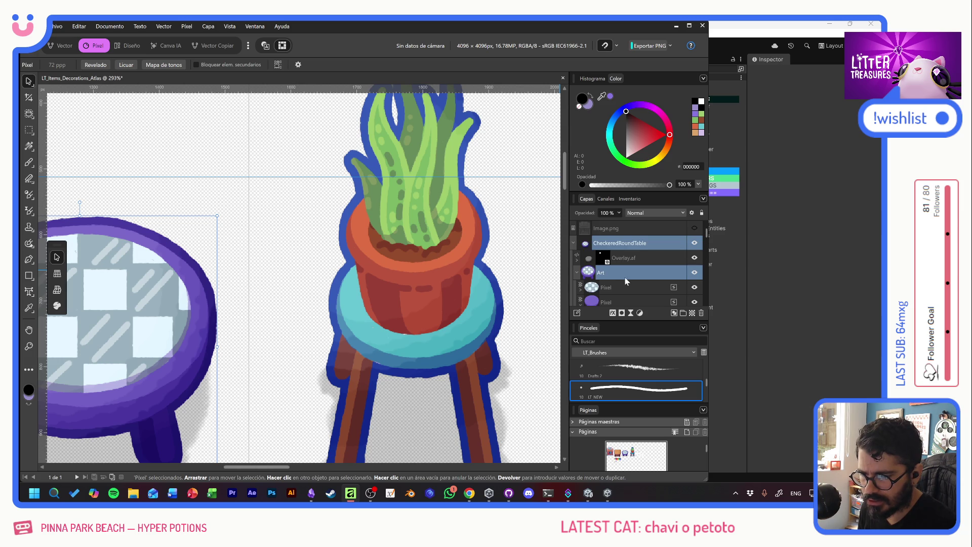
pyautogui.click(573, 242)
# Step: Select the potted plant's Art group, then its Border layer
pyautogui.scroll(3, 633, 275)
pyautogui.scroll(-1, 633, 277)
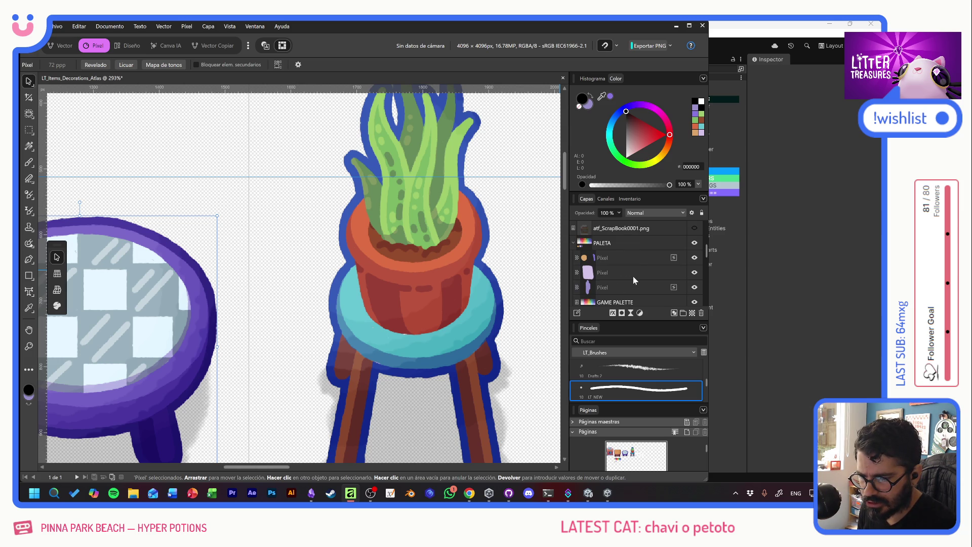
pyautogui.scroll(-1, 636, 264)
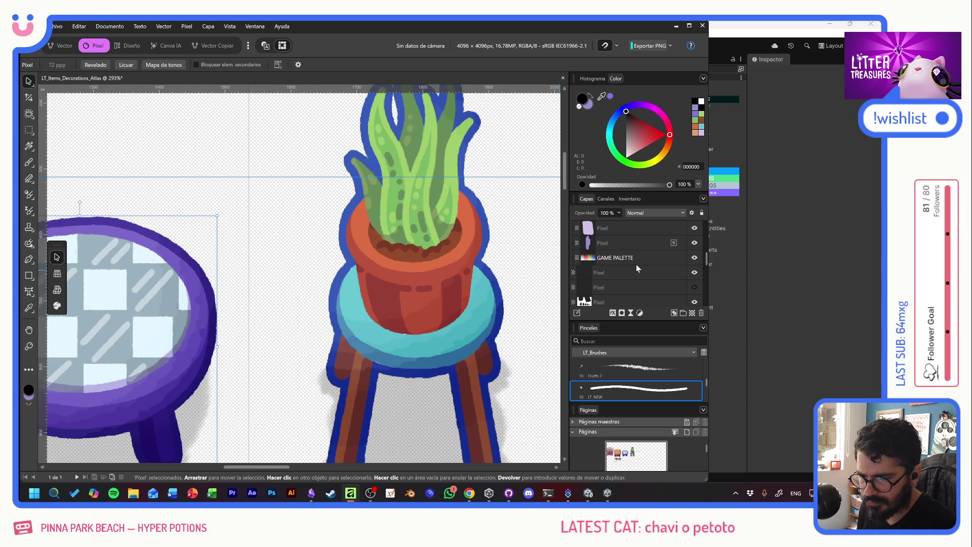
pyautogui.scroll(-3, 633, 266)
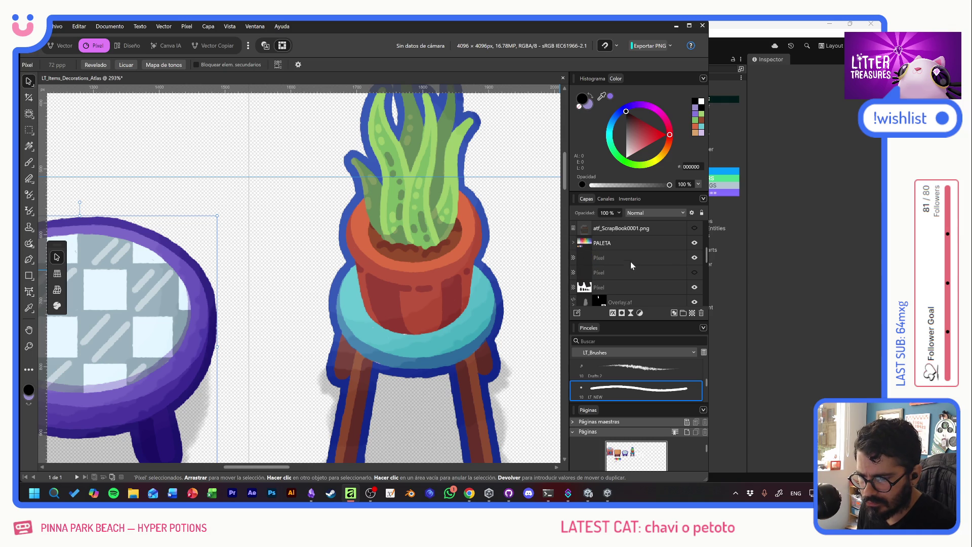
pyautogui.click(609, 274)
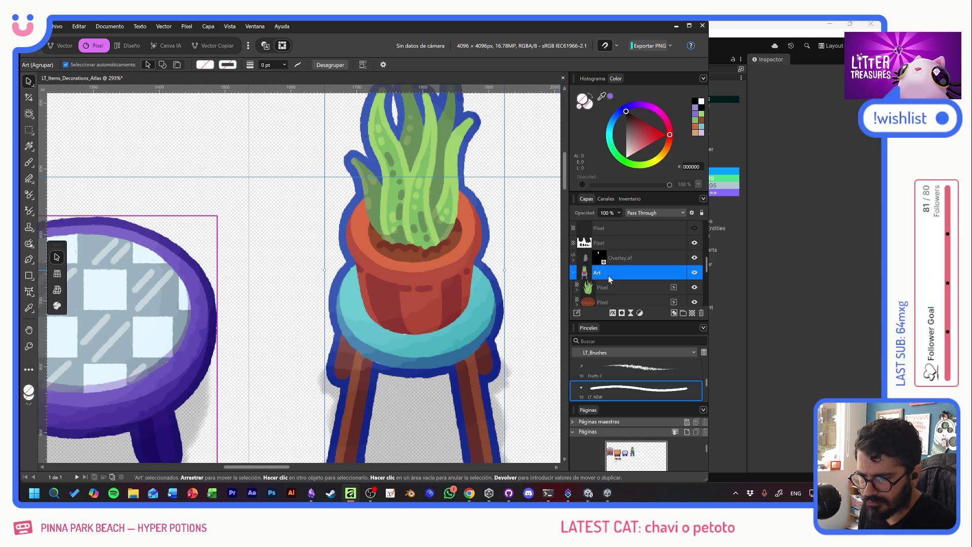
pyautogui.scroll(-1, 610, 278)
pyautogui.scroll(-1, 611, 277)
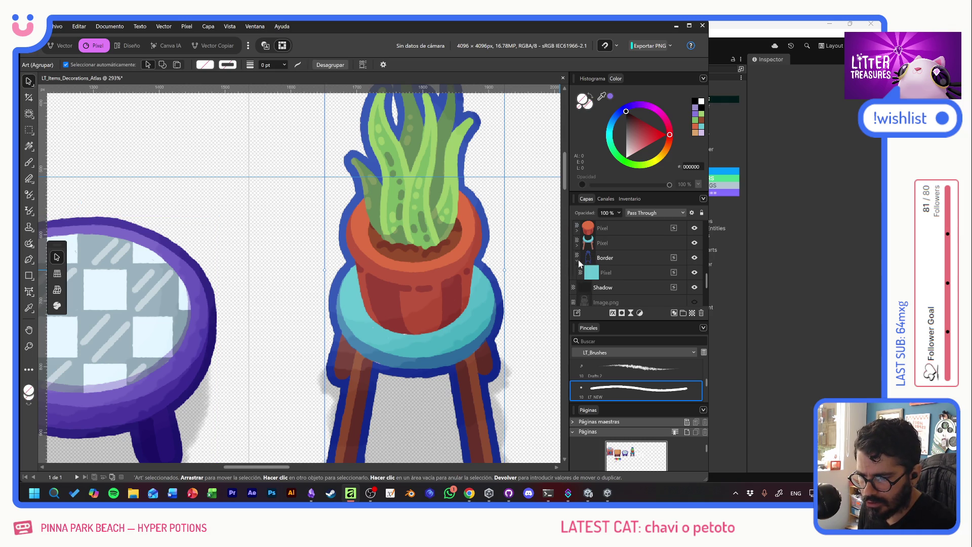
pyautogui.keyDown('ctrl'); pyautogui.click(593, 263); pyautogui.keyUp('ctrl')
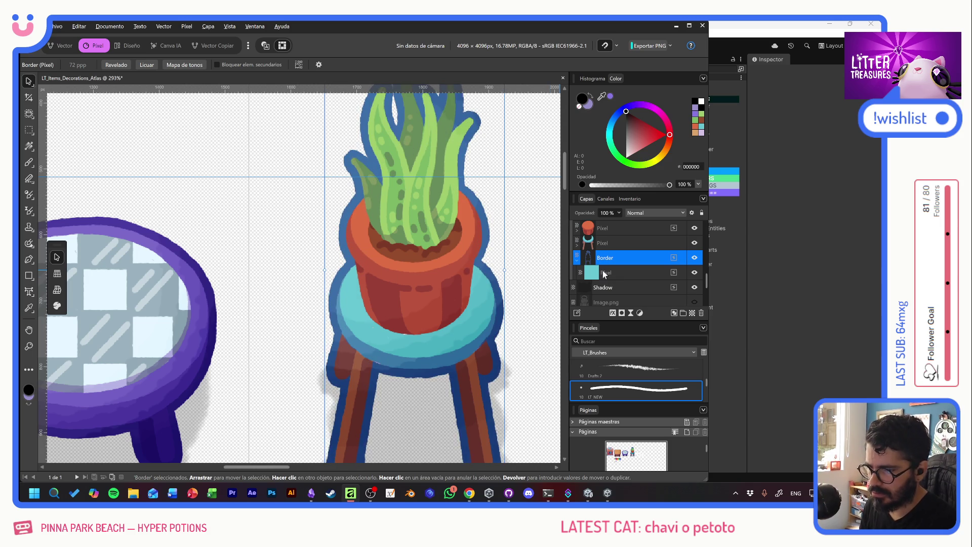
# Step: Bring the tables into view, expand SmallWoodenTable and select its Bordext layer
pyautogui.scroll(-3, 485, 330)
pyautogui.scroll(-1, 485, 330)
pyautogui.moveTo(434, 332)
pyautogui.mouseDown()
pyautogui.moveTo(398, 331)
pyautogui.moveTo(416, 302)
pyautogui.moveTo(513, 299)
pyautogui.mouseUp()
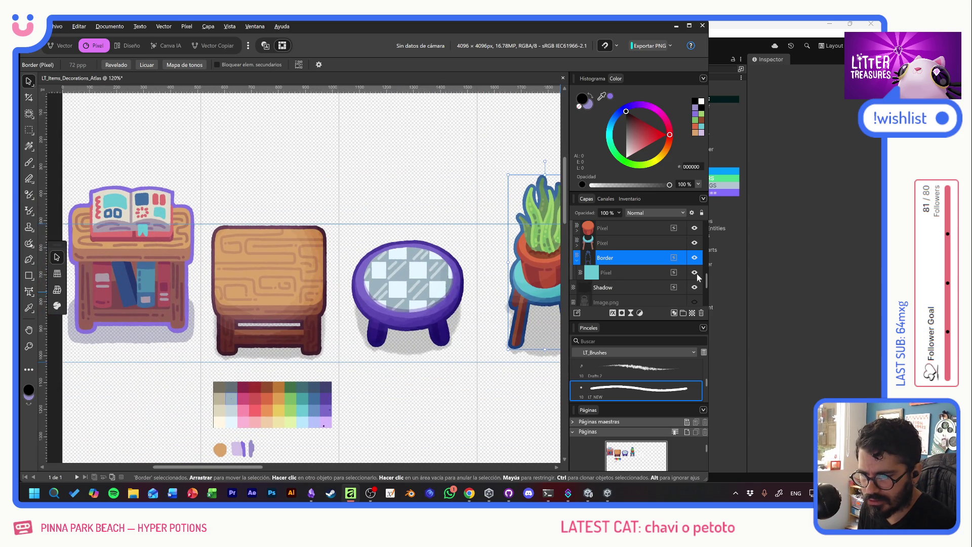
pyautogui.scroll(3, 697, 274)
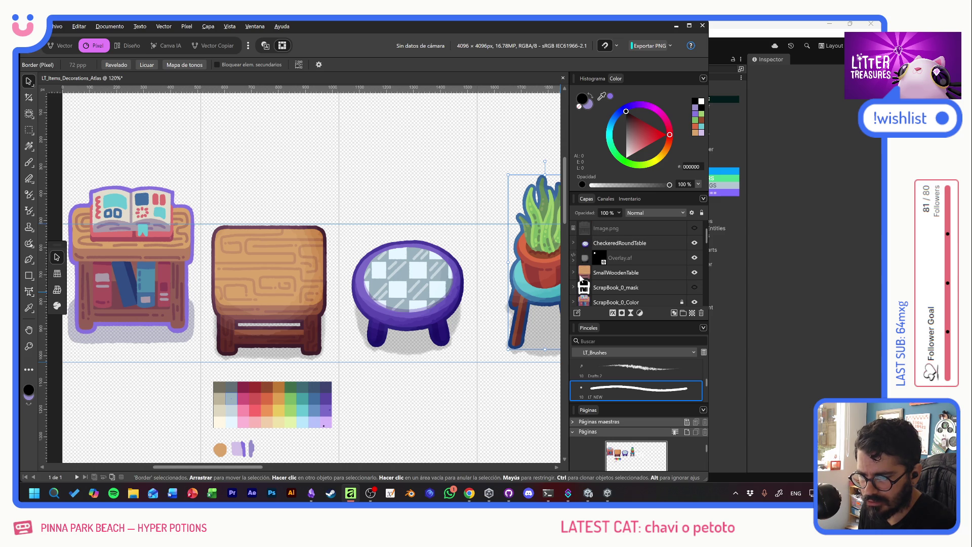
pyautogui.click(573, 272)
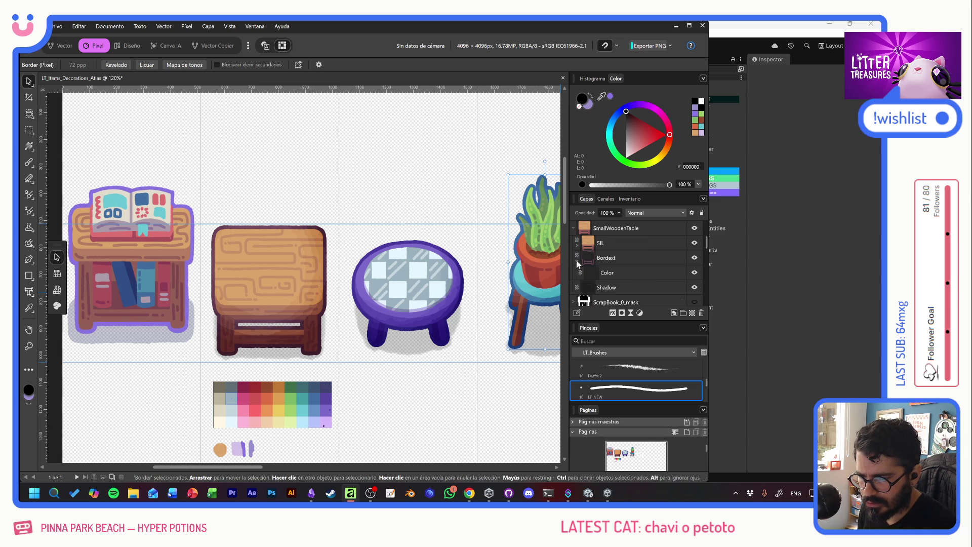
pyautogui.click(586, 259)
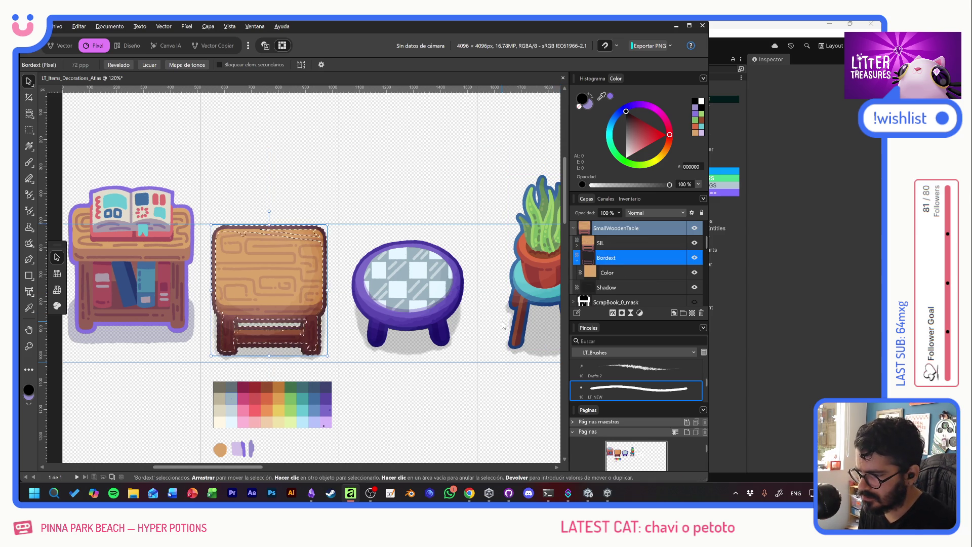
# Step: Clear the selection and toggle the wooden table's Color layer off and back on
pyautogui.hotkey('ctrl', 'd')
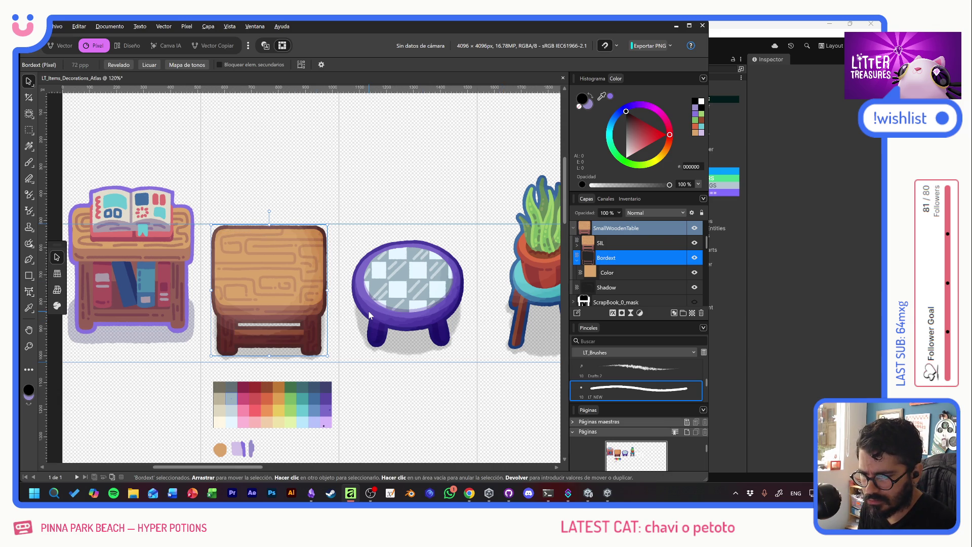
pyautogui.click(695, 272)
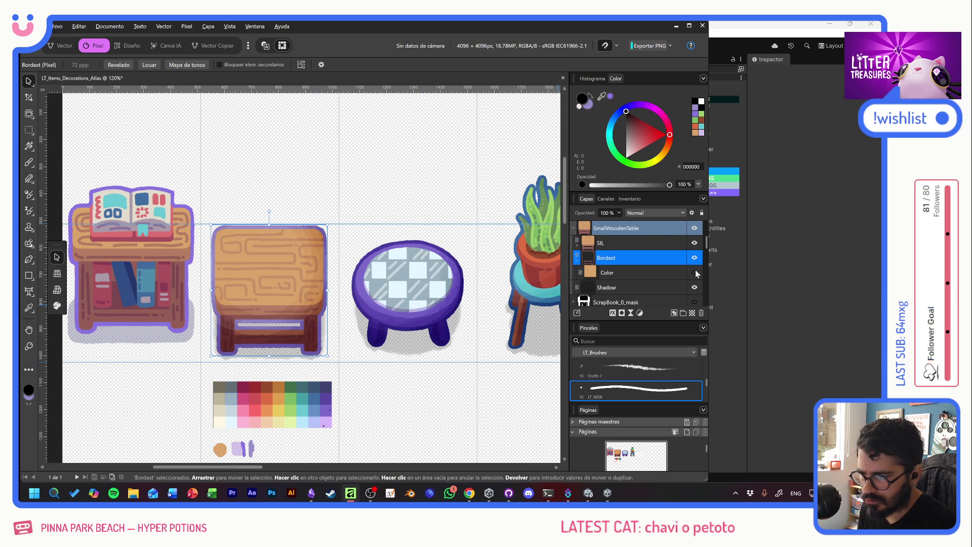
pyautogui.click(694, 272)
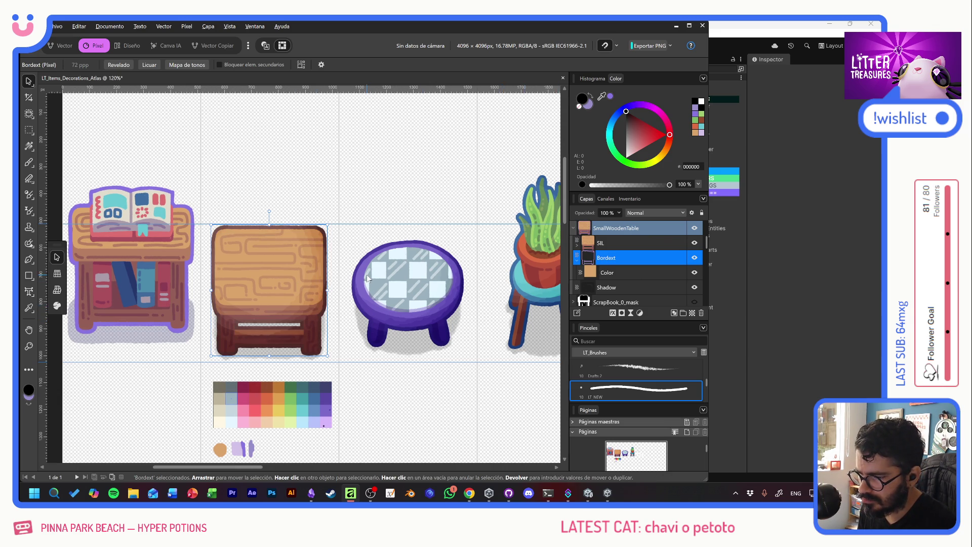
pyautogui.moveTo(473, 274)
pyautogui.mouseDown()
pyautogui.moveTo(342, 278)
pyautogui.moveTo(351, 282)
pyautogui.mouseUp()
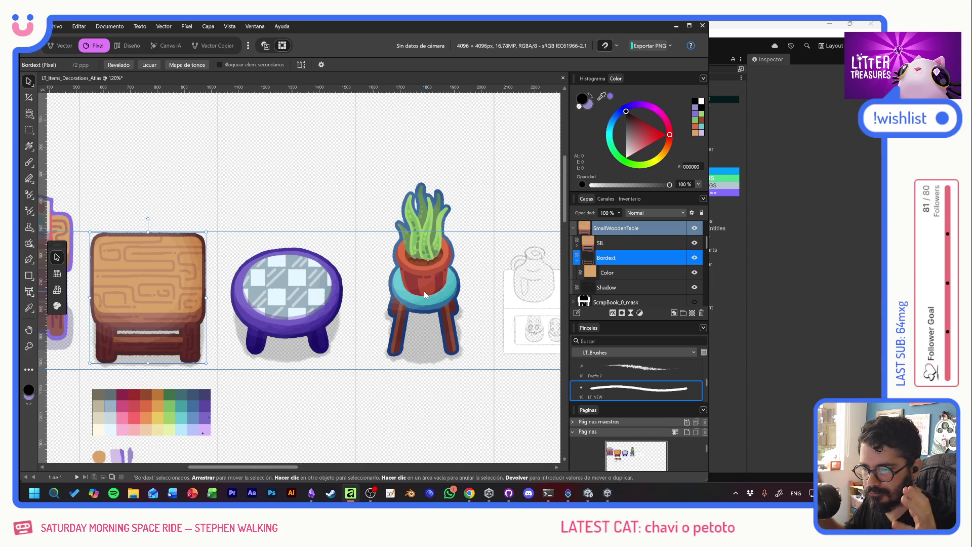
pyautogui.moveTo(444, 282); pyautogui.dragTo(420, 302)
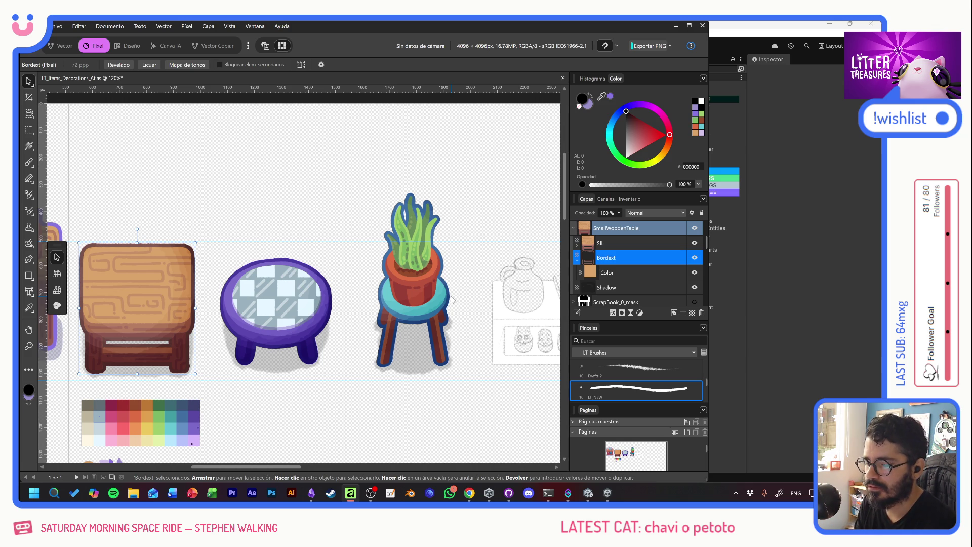
pyautogui.moveTo(438, 304)
pyautogui.mouseDown()
pyautogui.moveTo(418, 292)
pyautogui.moveTo(400, 303)
pyautogui.mouseUp()
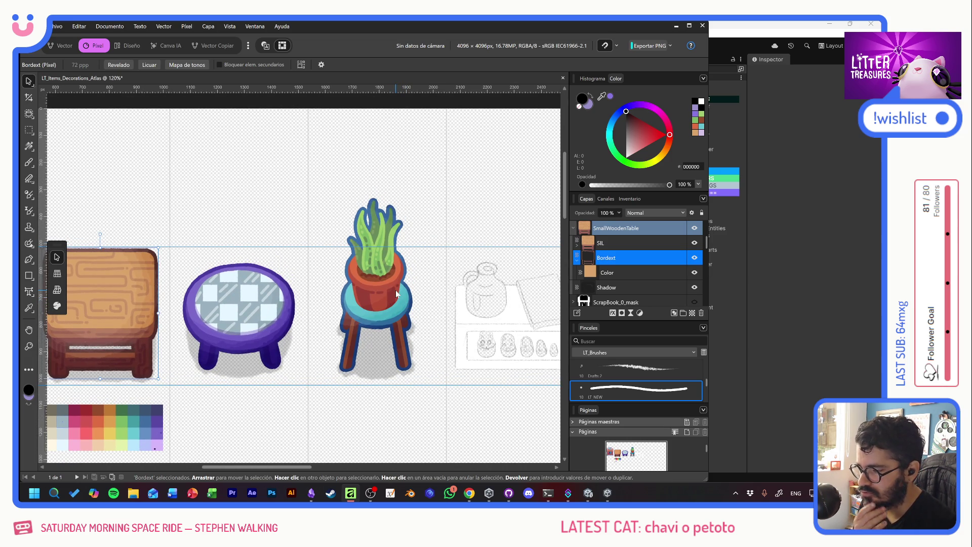
pyautogui.hscroll(-10, 408, 283)
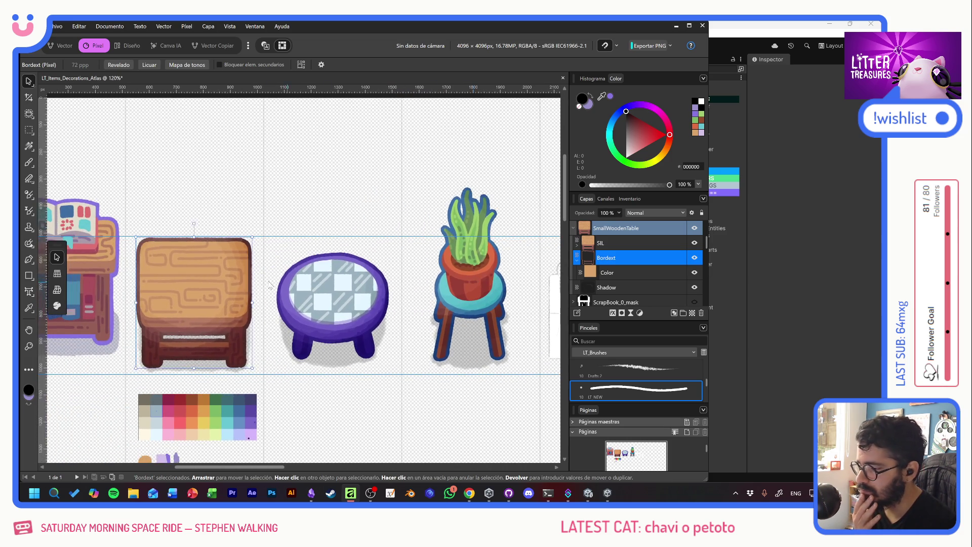
pyautogui.hscroll(10, 416, 266)
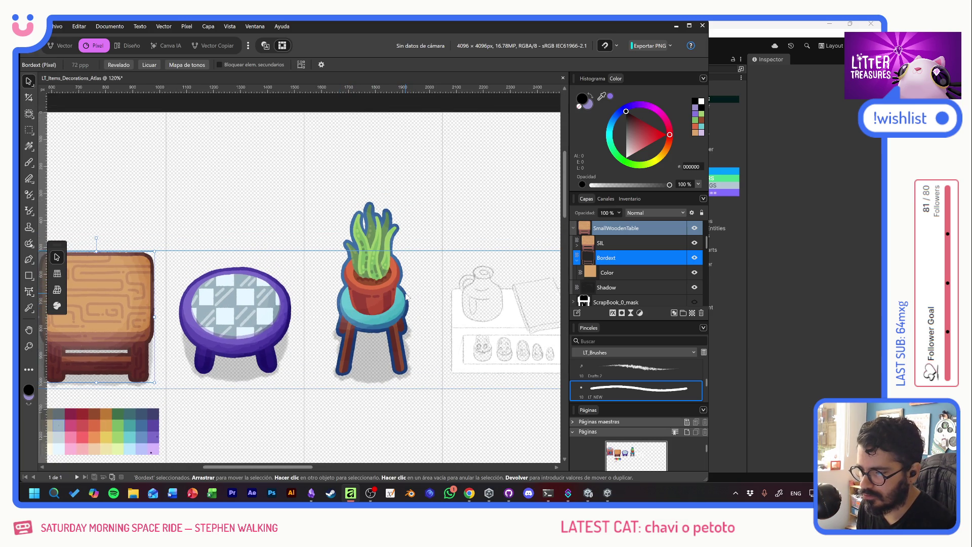
pyautogui.hscroll(-1, 424, 291)
pyautogui.scroll(-1, 424, 291)
pyautogui.hscroll(-1, 427, 282)
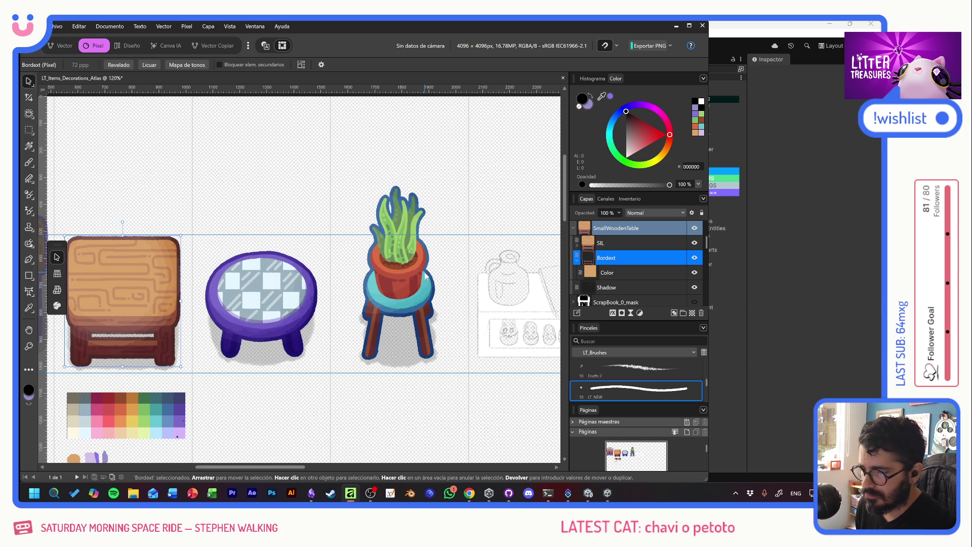
pyautogui.hscroll(1, 425, 276)
pyautogui.hscroll(2, 405, 268)
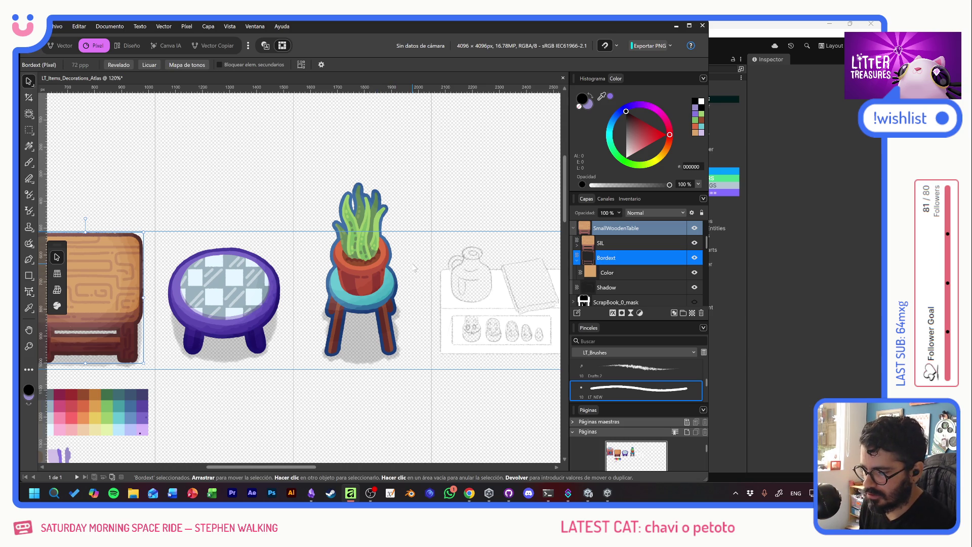
# Step: Export the atlas as PNG, overwriting Items_Decorations_Atlas.png, and switch to Unity
pyautogui.hotkey('ctrl', 'alt', 'shift', 'w')
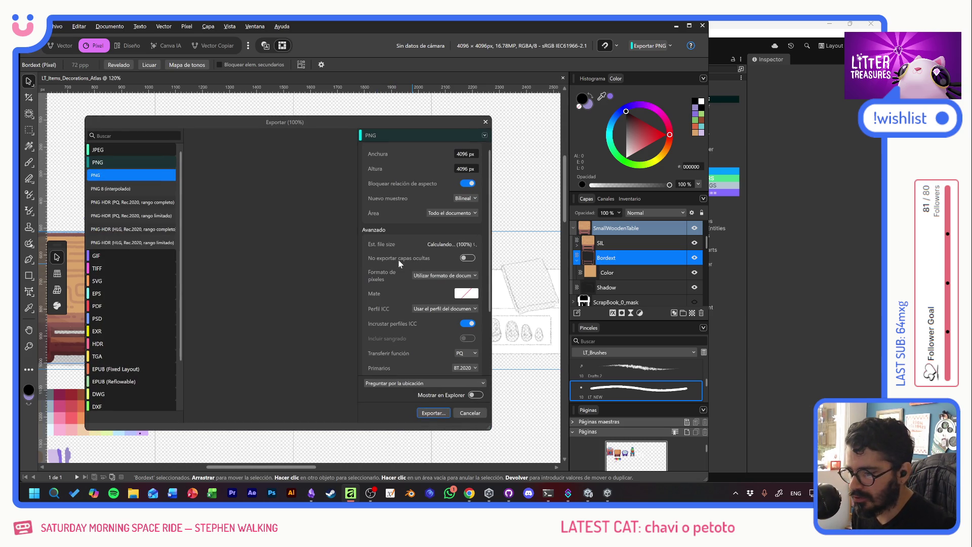
pyautogui.click(427, 414)
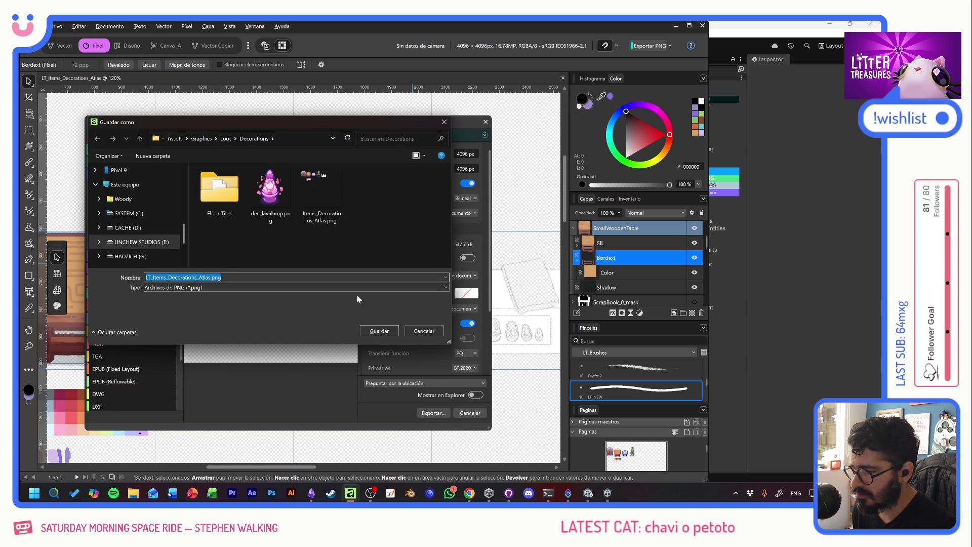
pyautogui.doubleClick(322, 195)
pyautogui.click(485, 295)
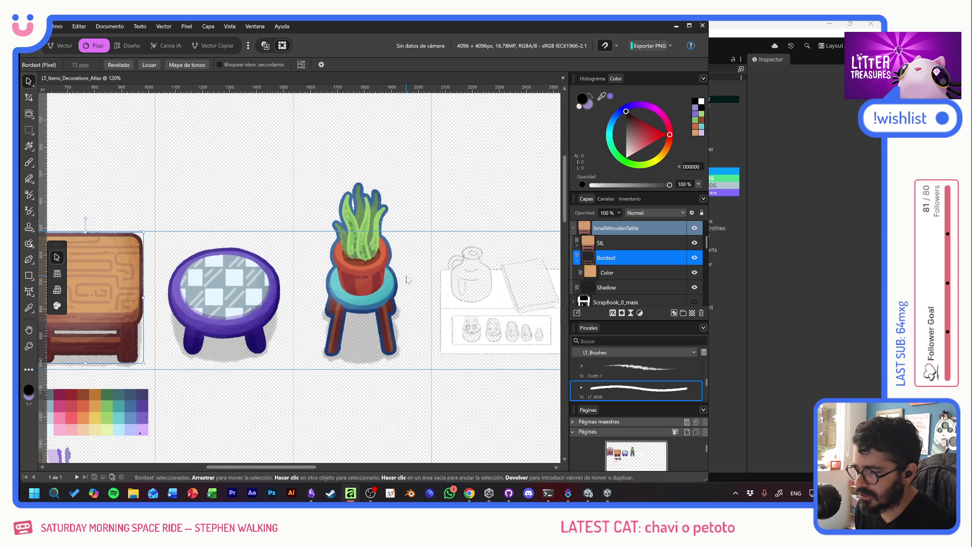
pyautogui.hotkey('alt', 'Tab')
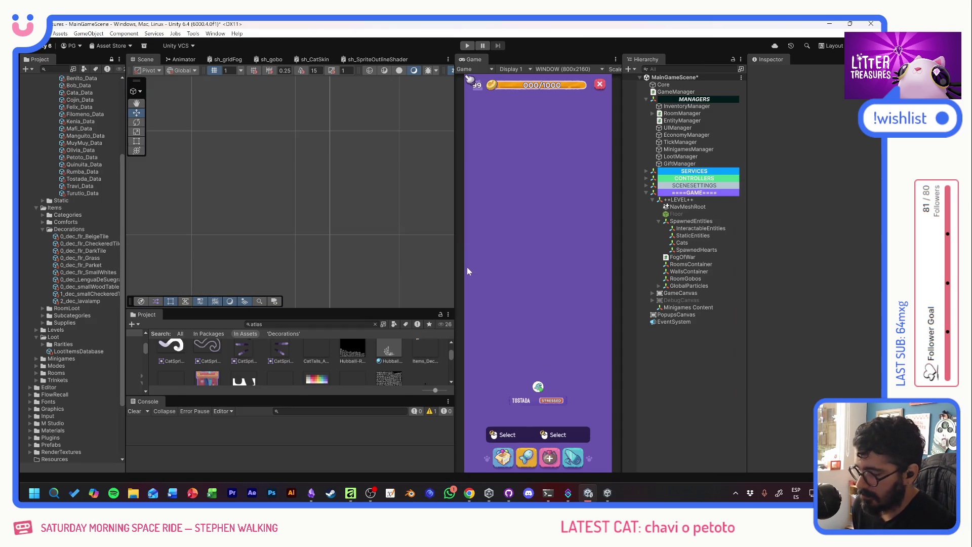
# Step: Start the game and fill the floor bowl with food
pyautogui.click(467, 45)
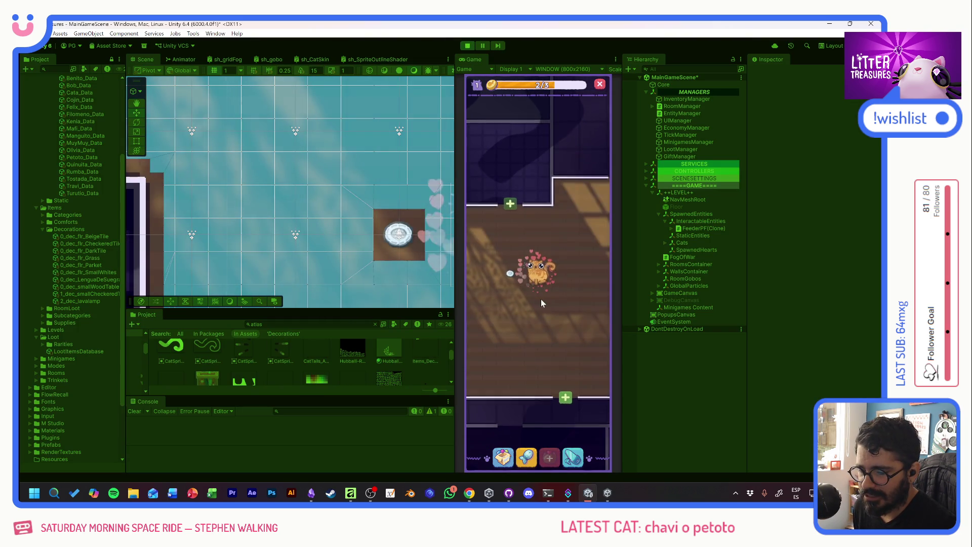
pyautogui.click(511, 273)
pyautogui.click(512, 248)
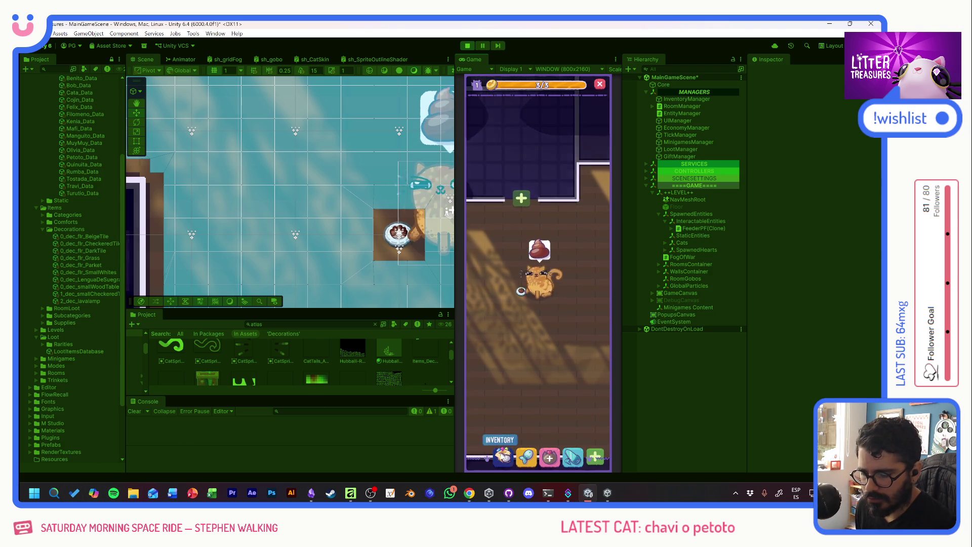
# Step: Place the LENGUA DE SUEGRA plant from the inventory on the room floor, then switch to Affinity
pyautogui.click(503, 457)
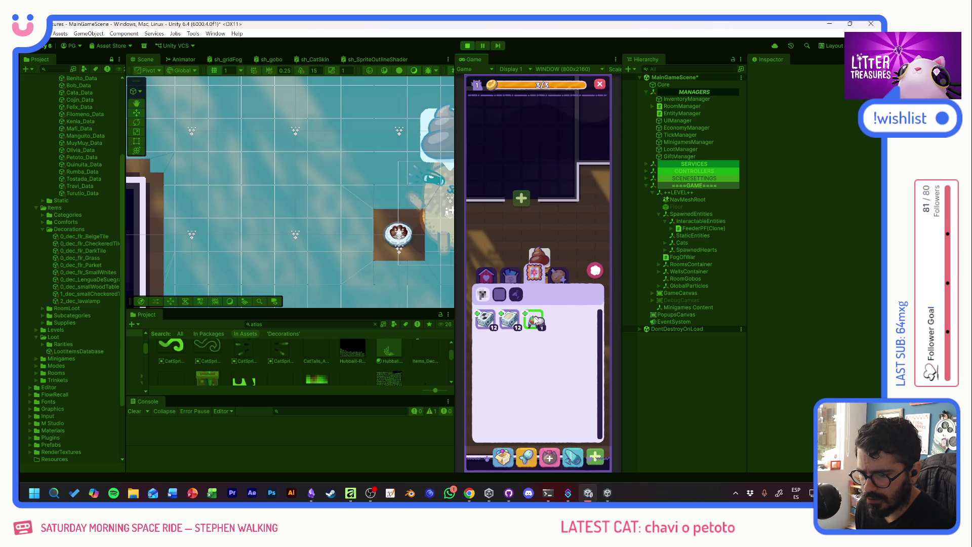
pyautogui.click(535, 320)
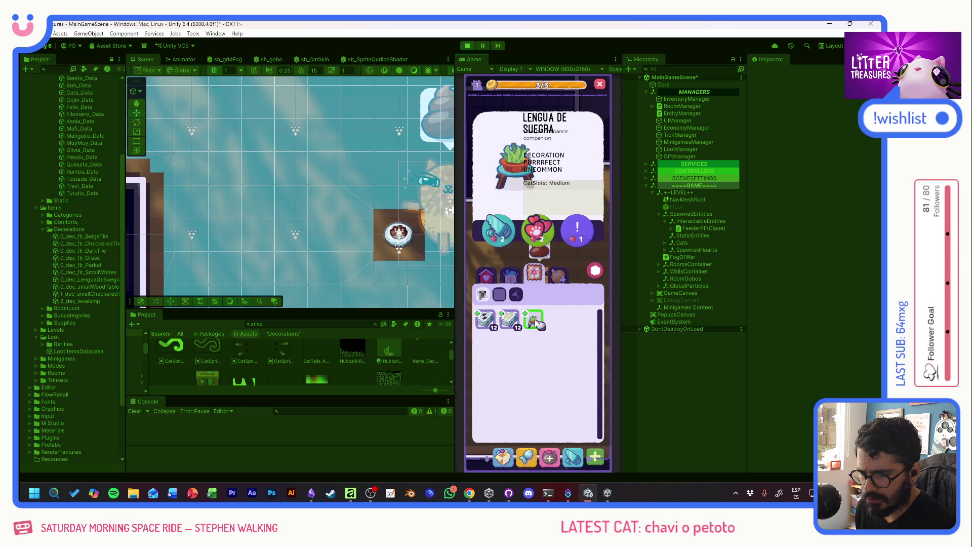
pyautogui.click(499, 231)
pyautogui.click(527, 353)
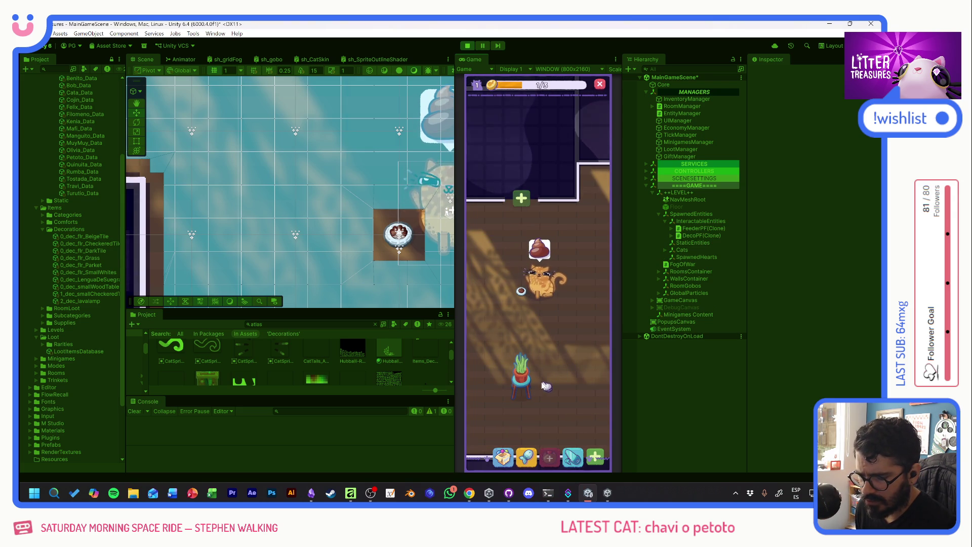
pyautogui.hotkey('alt', 'Tab')
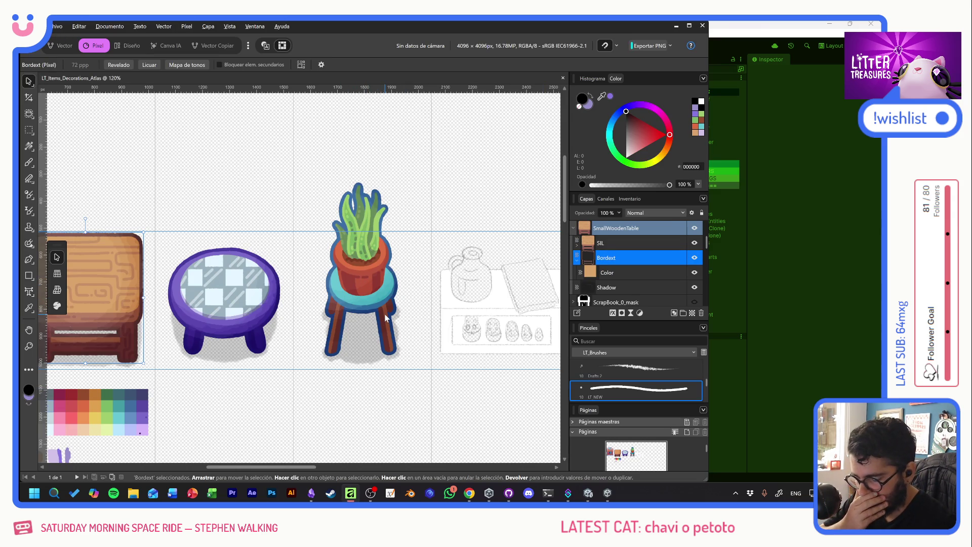
# Step: Check the placed plant in the running game, then pan the atlas to the left-hand items
pyautogui.hotkey('alt', 'Tab')
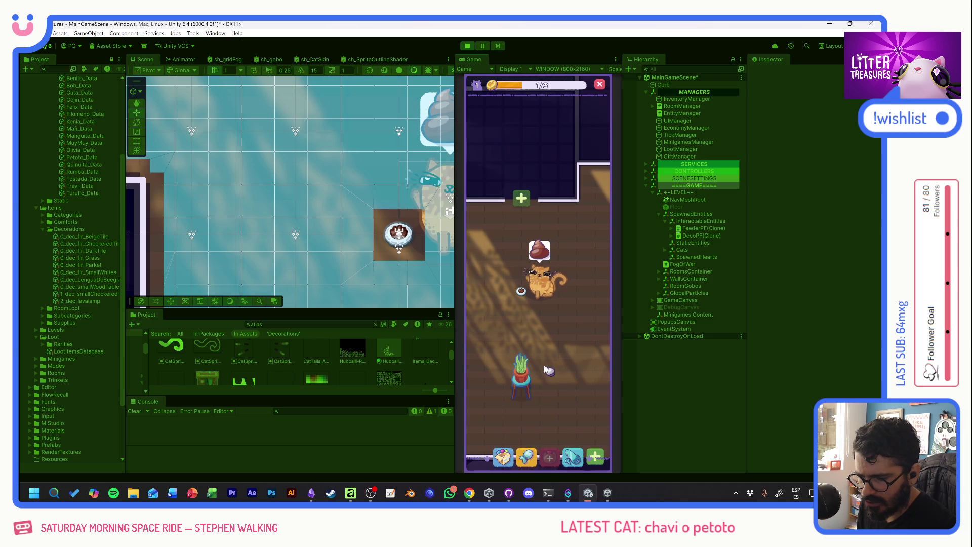
pyautogui.moveTo(554, 369)
pyautogui.mouseDown()
pyautogui.moveTo(543, 397)
pyautogui.moveTo(558, 353)
pyautogui.mouseUp()
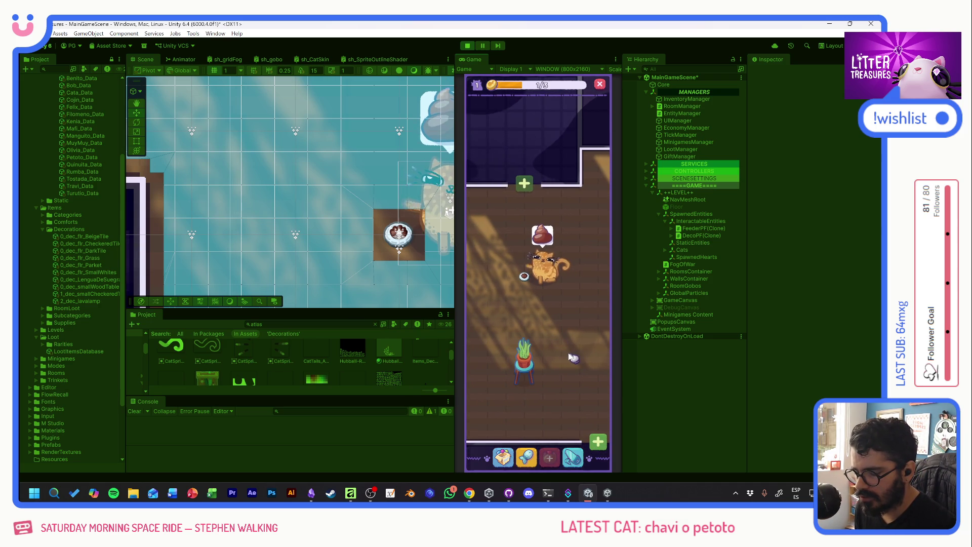
pyautogui.hotkey('alt', 'Tab')
pyautogui.moveTo(303, 277); pyautogui.dragTo(409, 265)
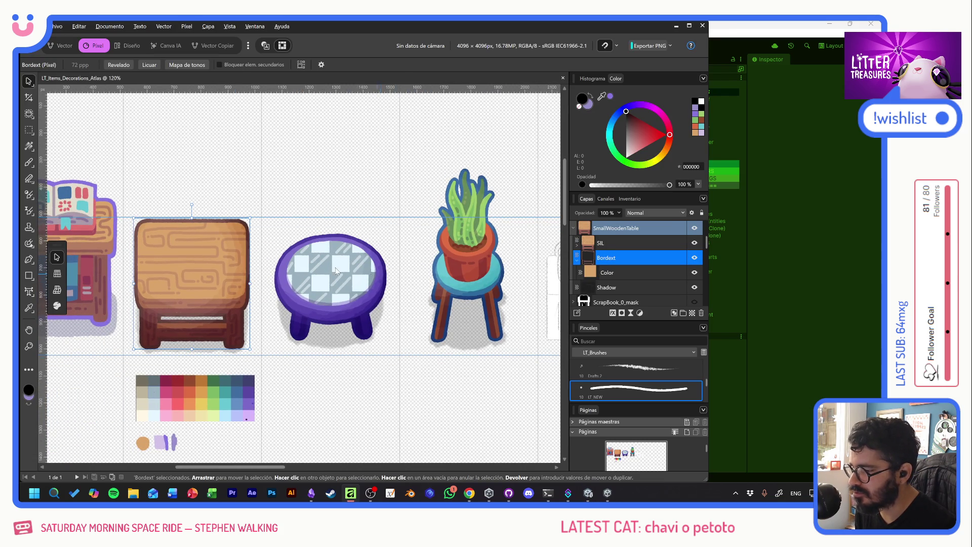
pyautogui.scroll(5, 159, 223)
pyautogui.scroll(-5, 159, 224)
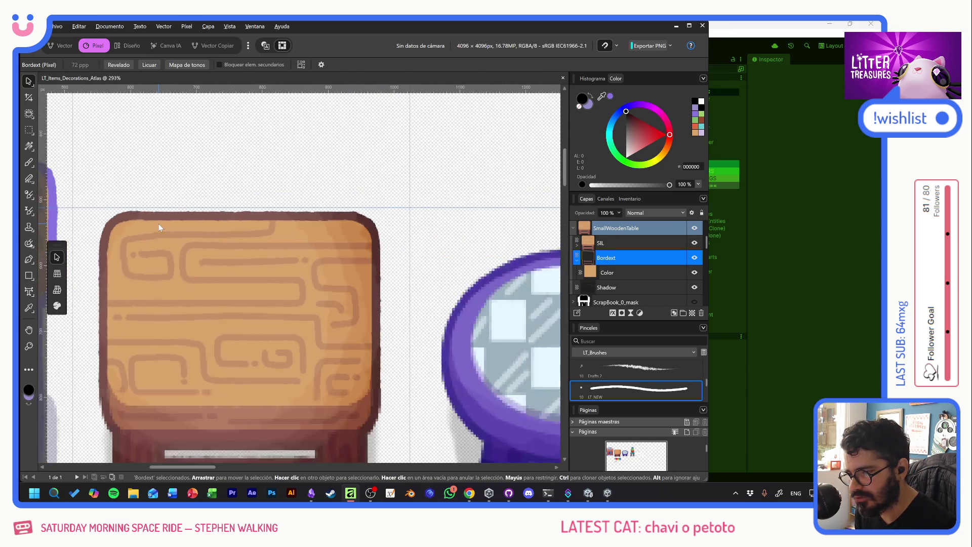
# Step: Select the wooden table artwork, pan to the right-hand sketch, and return to the game
pyautogui.click(159, 224)
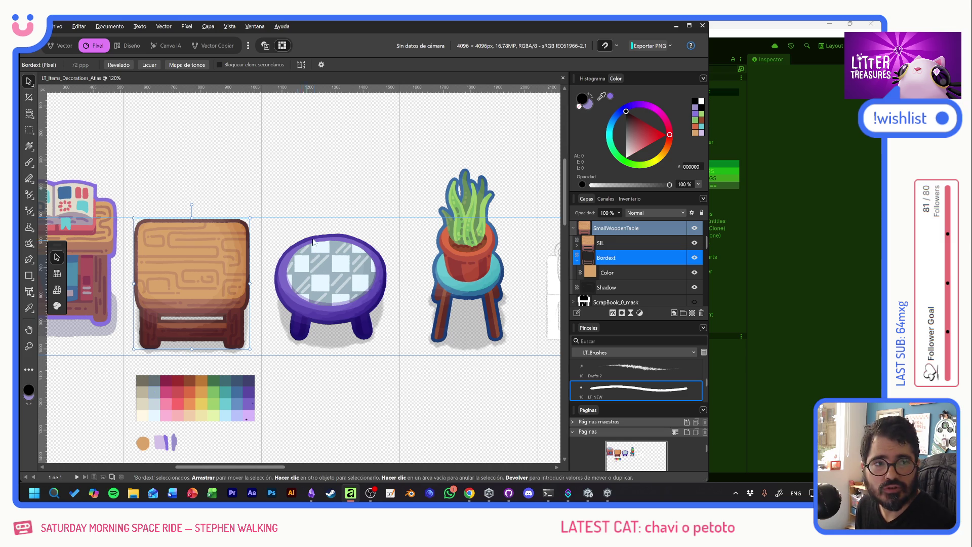
pyautogui.scroll(-3, 426, 237)
pyautogui.scroll(3, 453, 243)
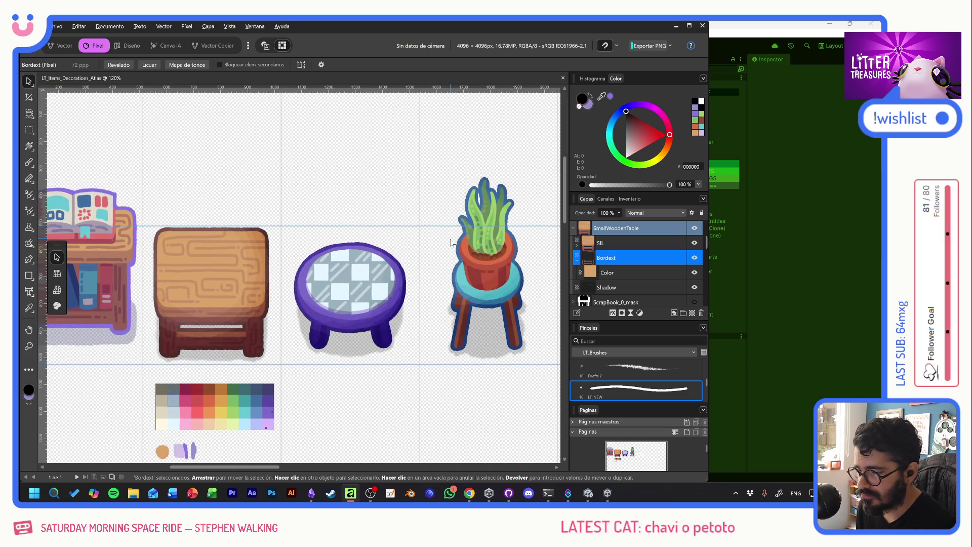
pyautogui.moveTo(454, 243); pyautogui.dragTo(394, 238)
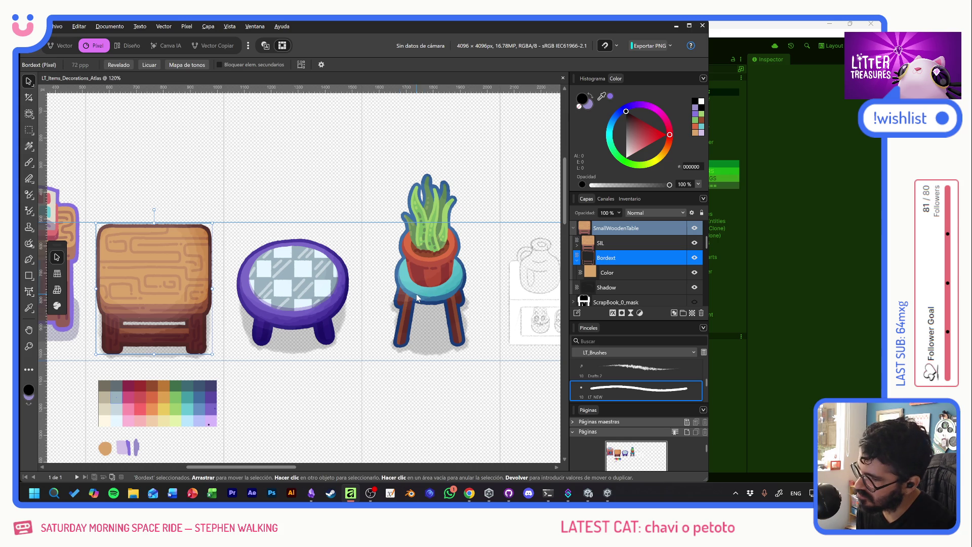
pyautogui.hotkey('alt', 'Tab')
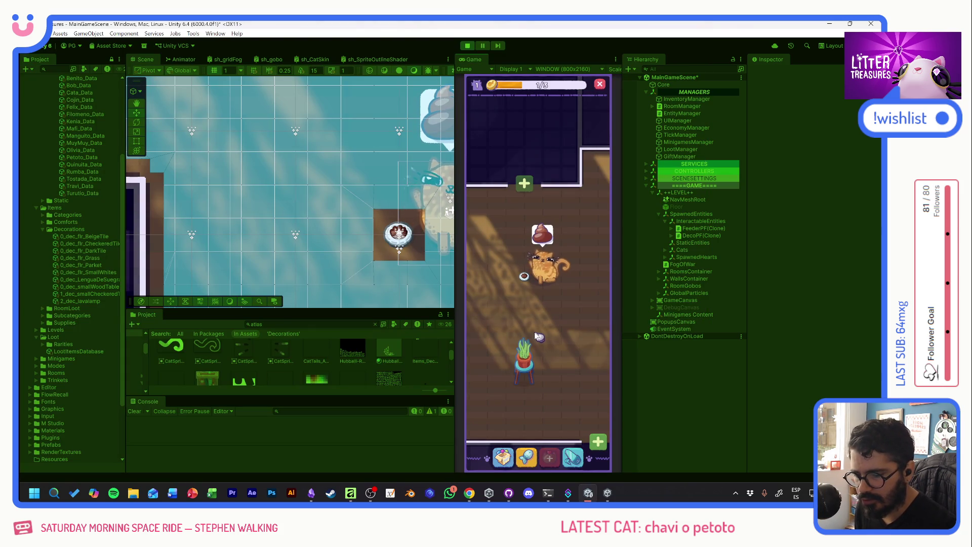
# Step: Inspect the placed plant's details, deselect it, and scroll across the atlas in Affinity
pyautogui.click(534, 365)
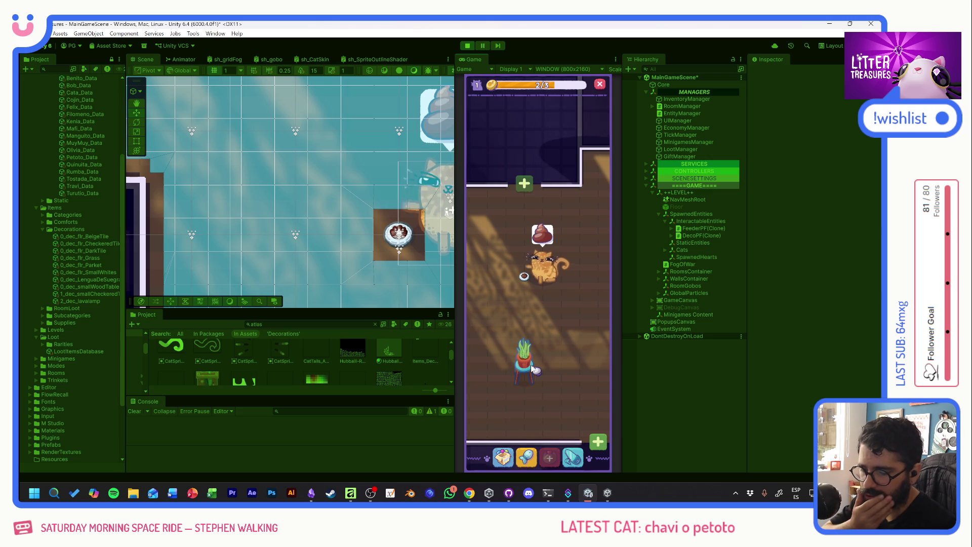
pyautogui.click(526, 367)
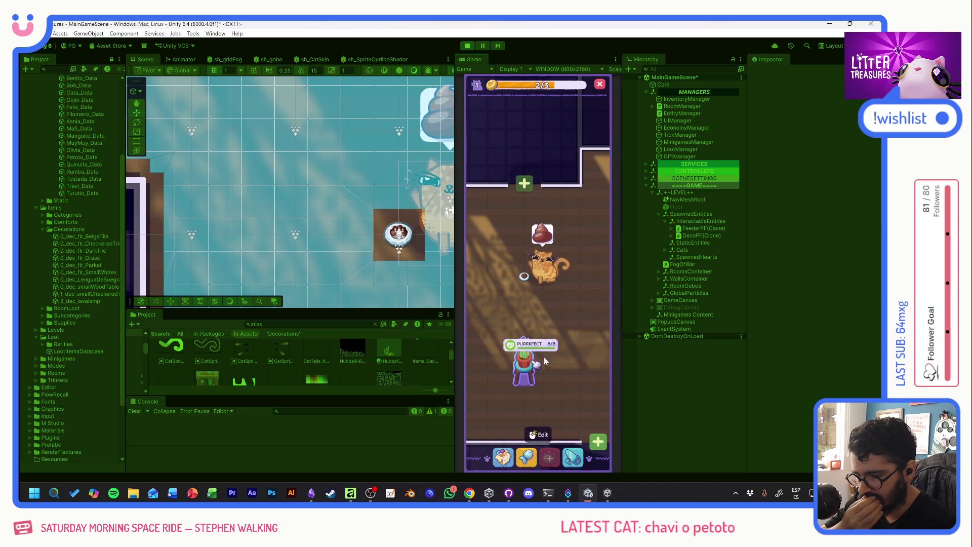
pyautogui.click(563, 334)
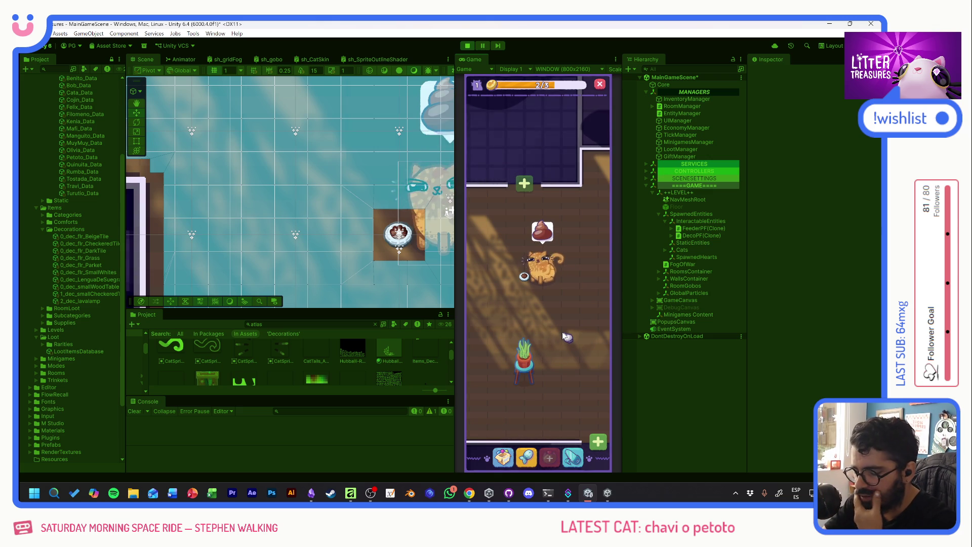
pyautogui.hotkey('alt', 'Tab')
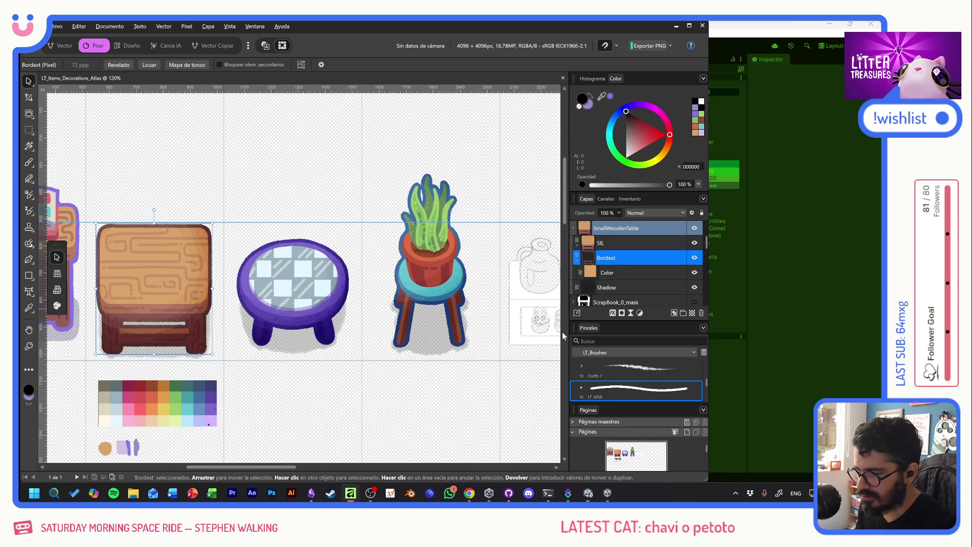
pyautogui.scroll(2, 430, 268)
pyautogui.hscroll(2, 430, 269)
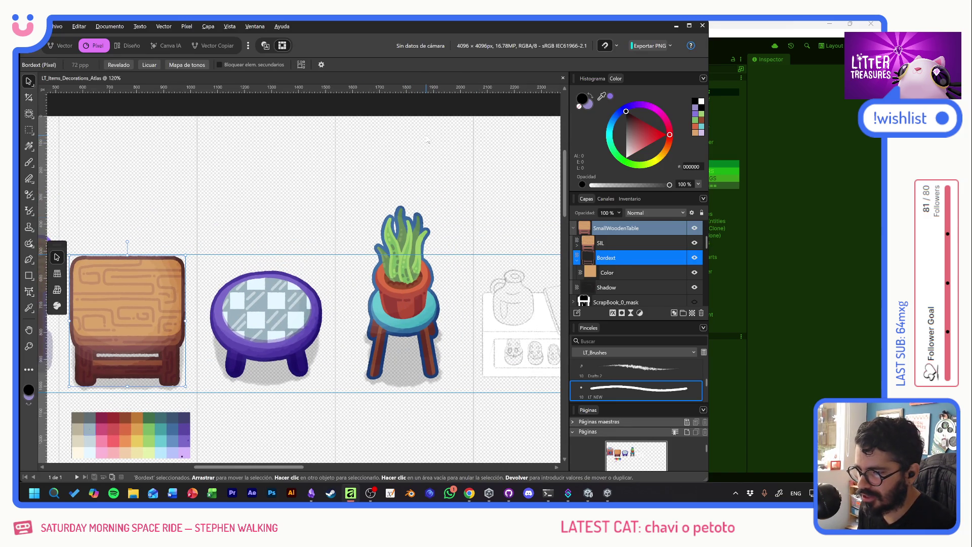
pyautogui.hscroll(5, 384, 320)
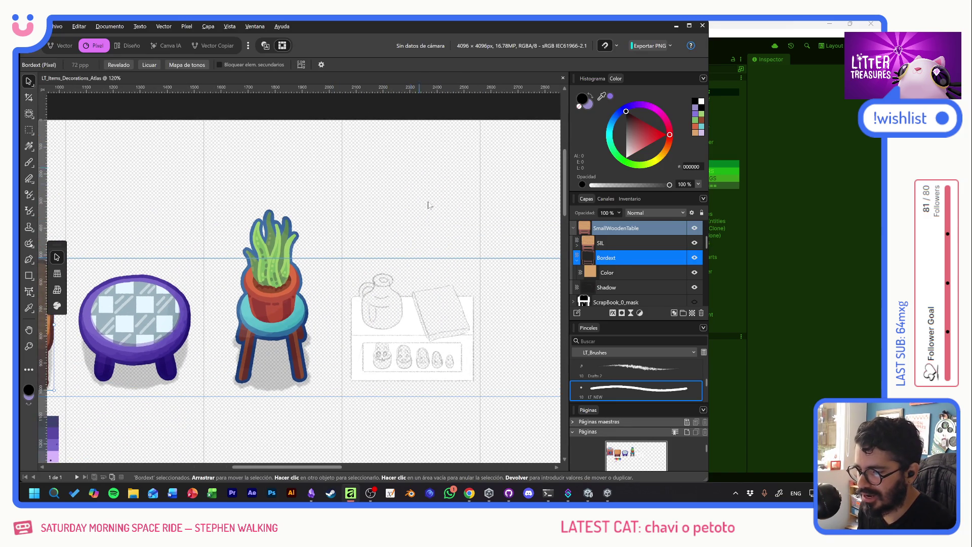
pyautogui.hscroll(-5, 353, 317)
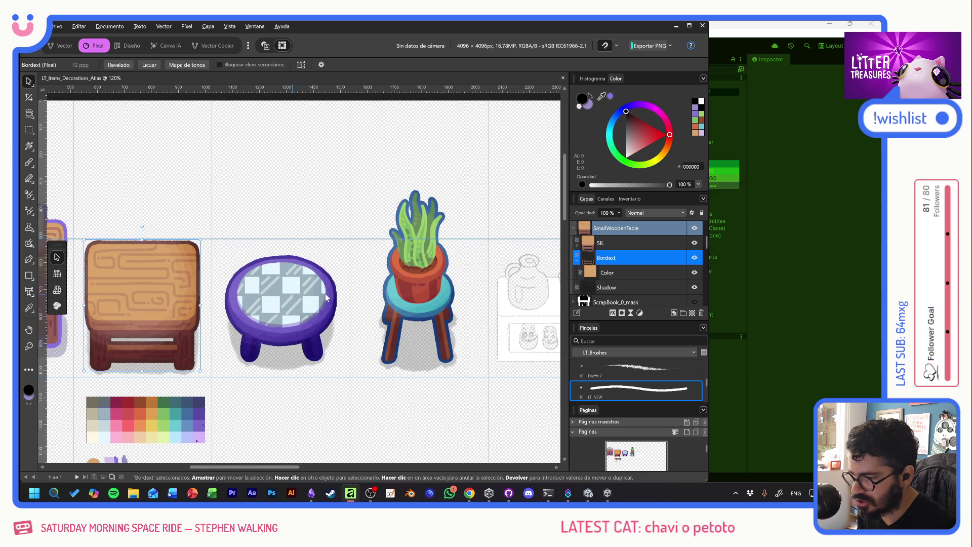
pyautogui.hscroll(3, 393, 295)
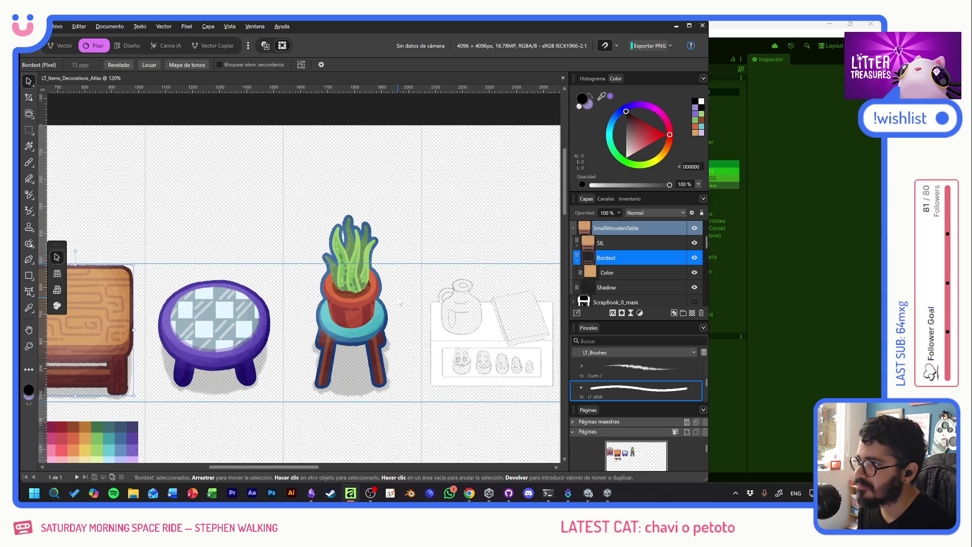
# Step: Put the tall green cactus on the plant stand, stop the game, and return to Affinity
pyautogui.hotkey('alt', 'Tab')
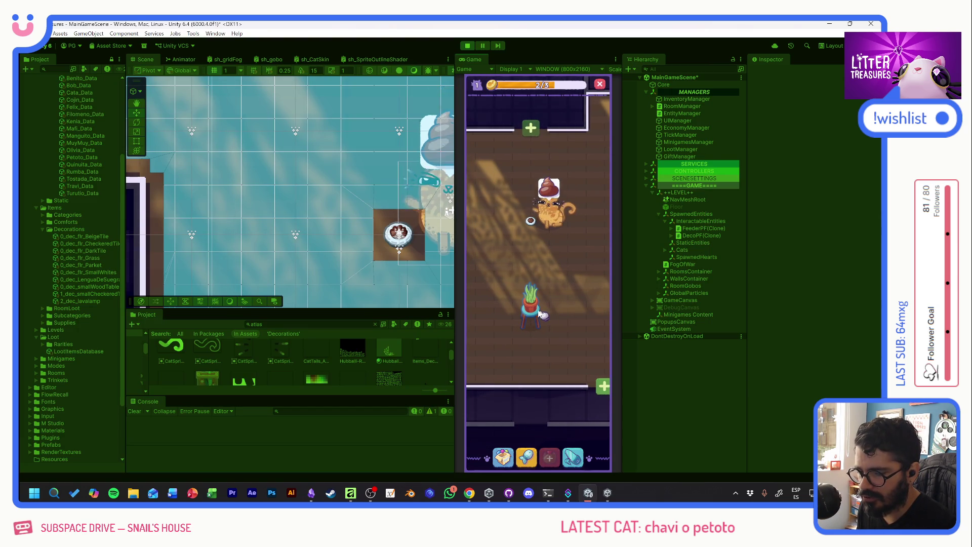
pyautogui.click(532, 309)
pyautogui.click(531, 304)
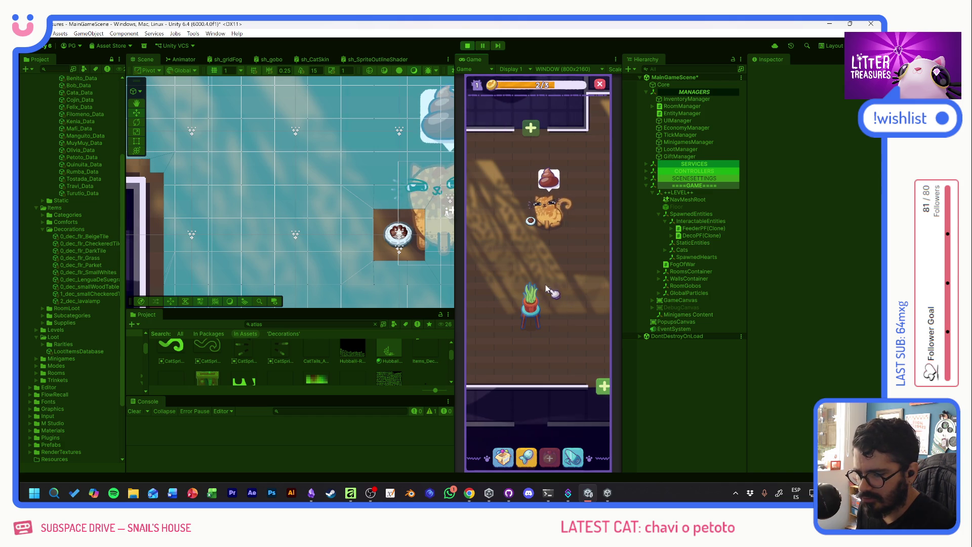
pyautogui.click(468, 45)
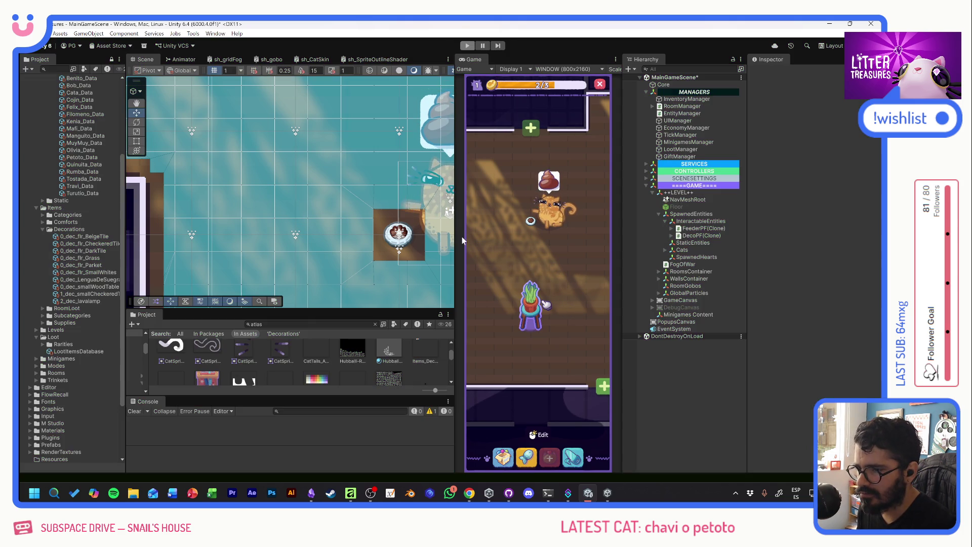
pyautogui.hotkey('alt', 'Tab')
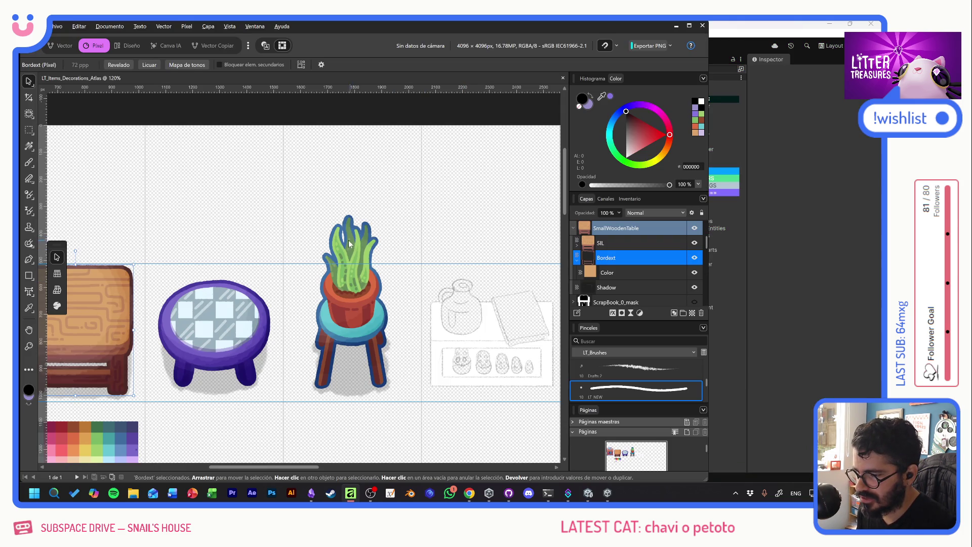
pyautogui.scroll(1, 325, 257)
pyautogui.scroll(3, 330, 275)
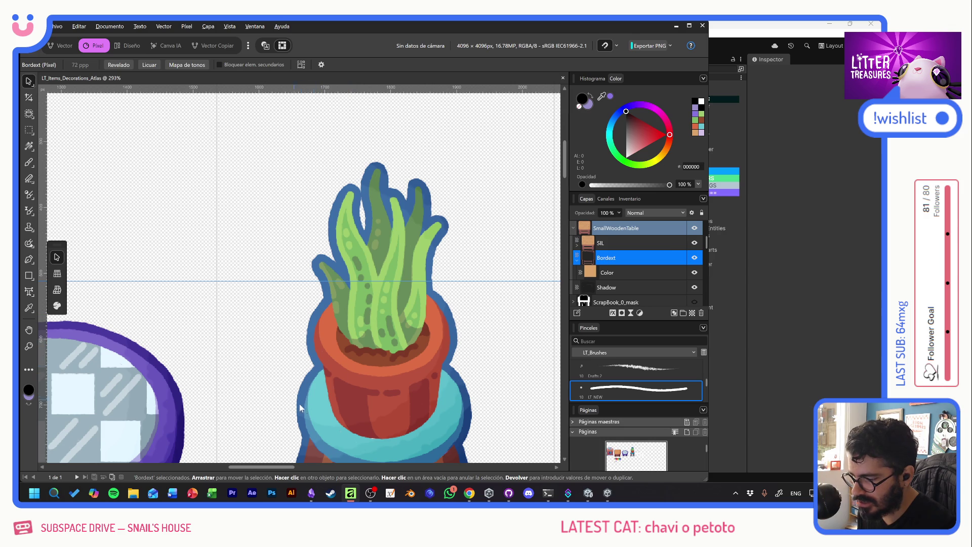
pyautogui.scroll(-3, 353, 362)
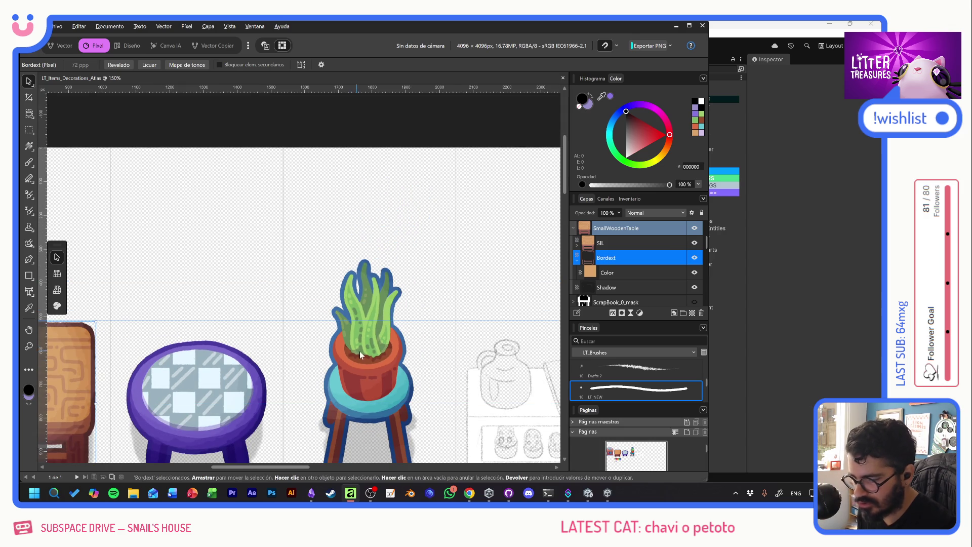
pyautogui.moveTo(360, 351)
pyautogui.mouseDown()
pyautogui.moveTo(425, 293)
pyautogui.moveTo(499, 262)
pyautogui.mouseUp()
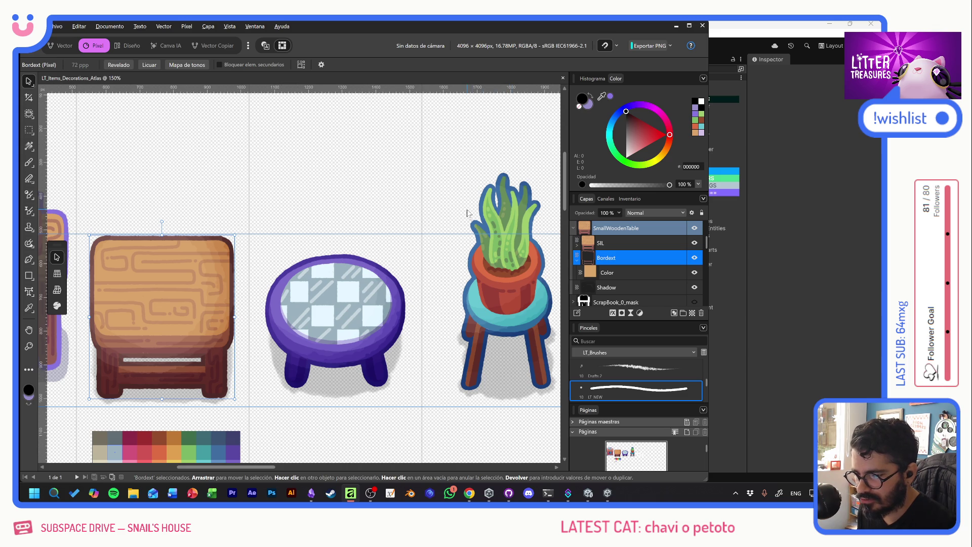
pyautogui.moveTo(466, 257); pyautogui.dragTo(380, 252)
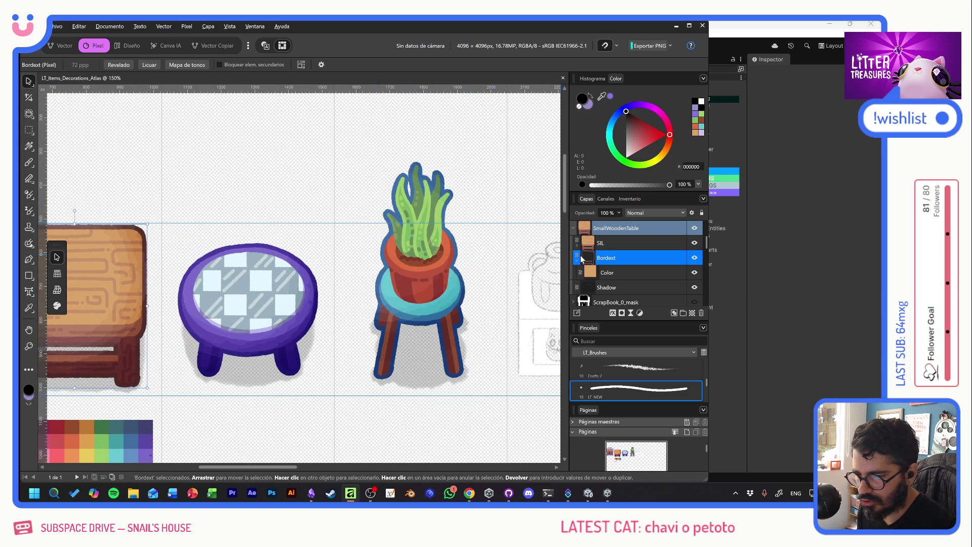
pyautogui.scroll(-3, 639, 263)
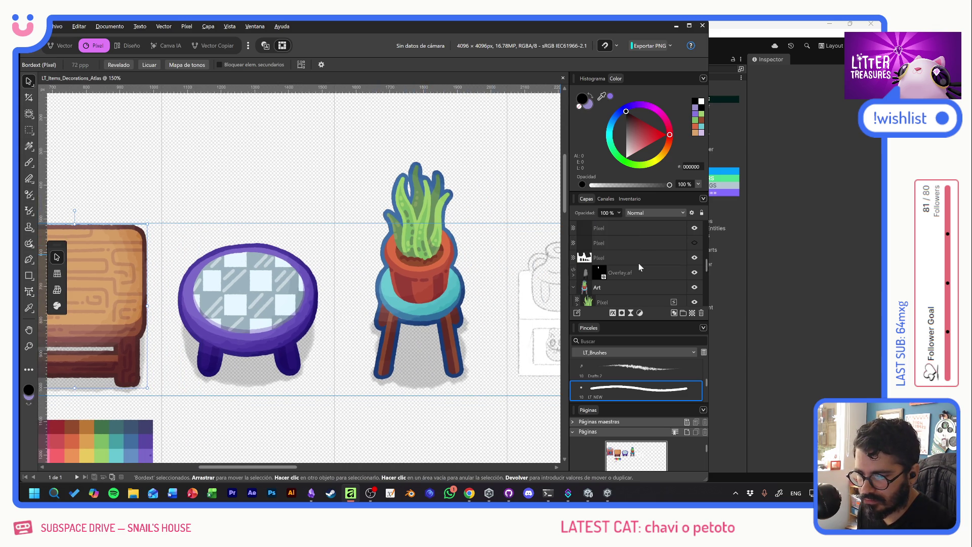
pyautogui.scroll(-3, 639, 263)
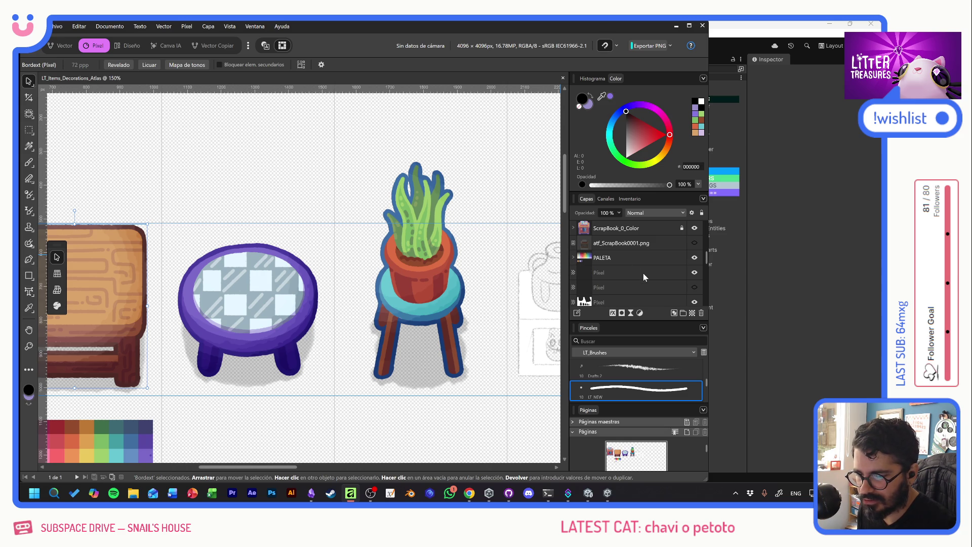
pyautogui.scroll(5, 643, 273)
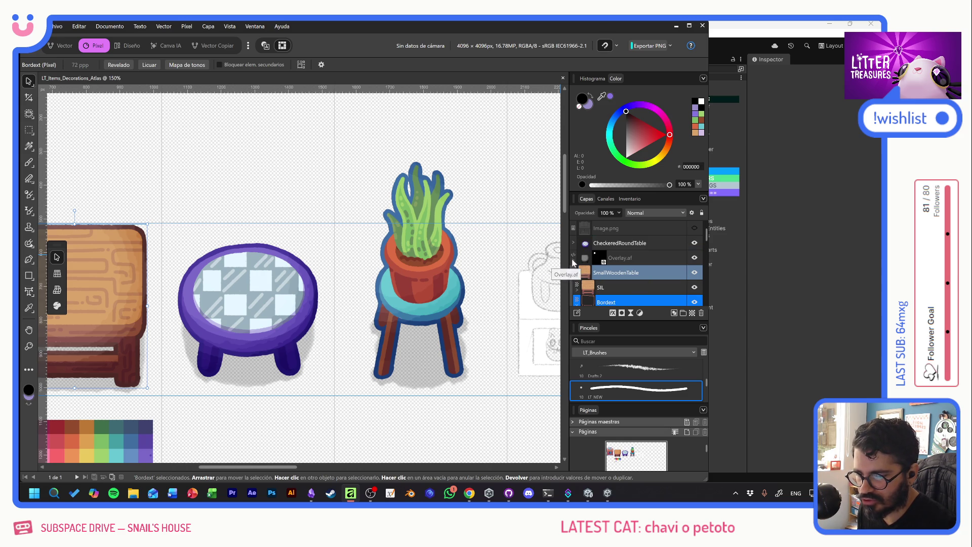
pyautogui.scroll(-5, 651, 259)
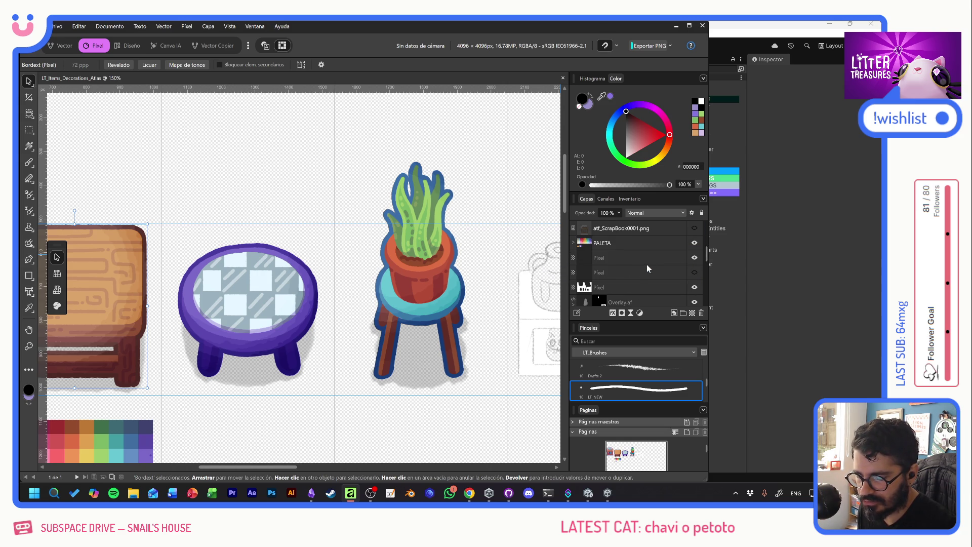
pyautogui.scroll(-2, 646, 264)
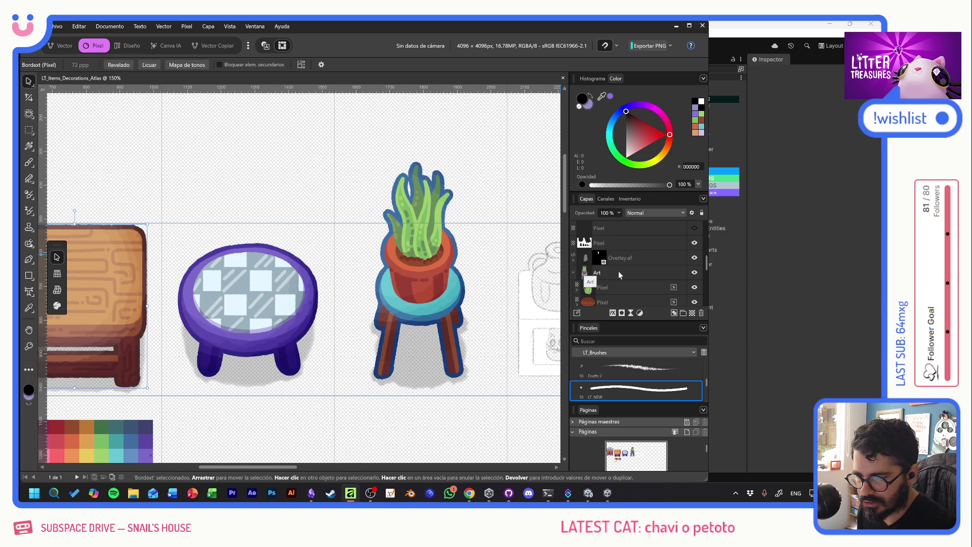
pyautogui.scroll(-3, 618, 272)
# Step: Select the plant's Border layer and fill it with the darker muted purple 7E76A2
pyautogui.click(589, 259)
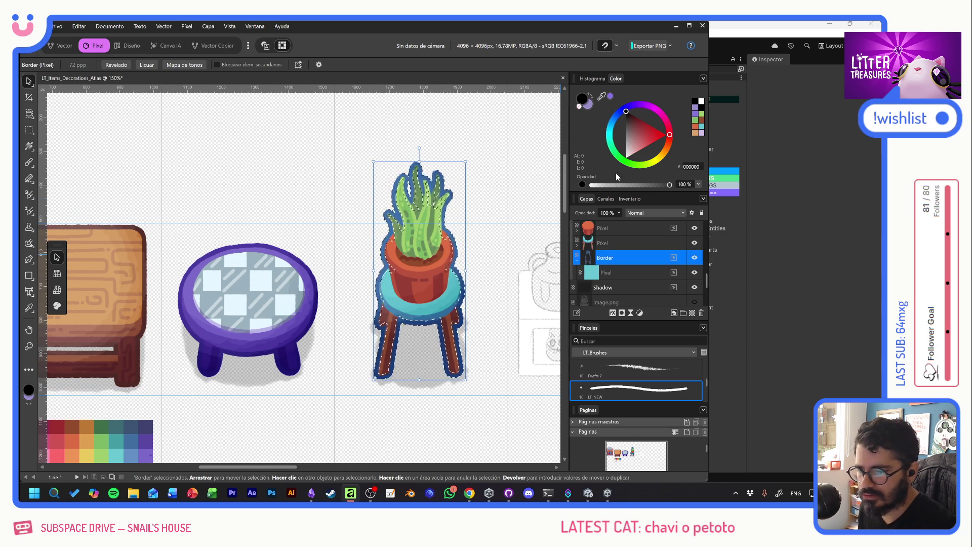
pyautogui.moveTo(88, 459)
pyautogui.mouseDown()
pyautogui.moveTo(217, 342)
pyautogui.moveTo(312, 276)
pyautogui.mouseUp()
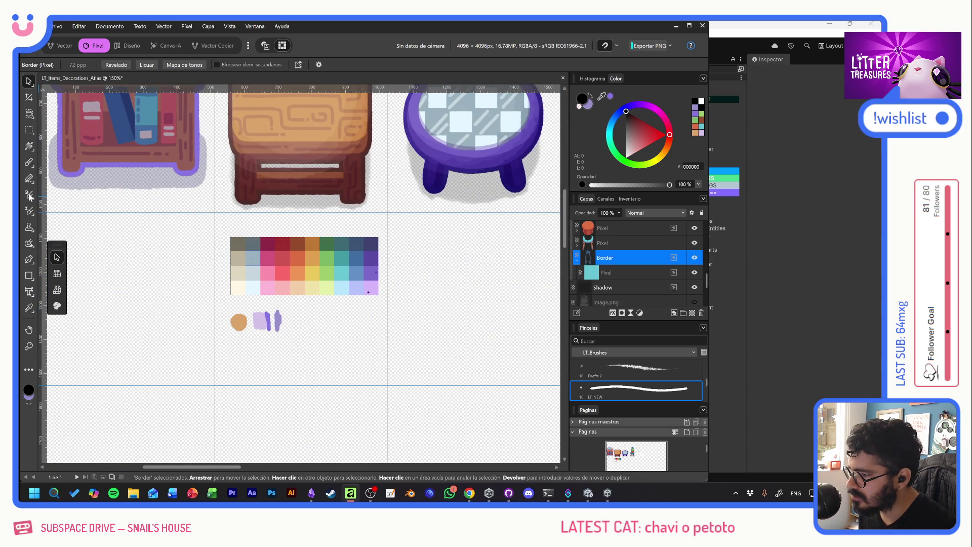
pyautogui.click(29, 162)
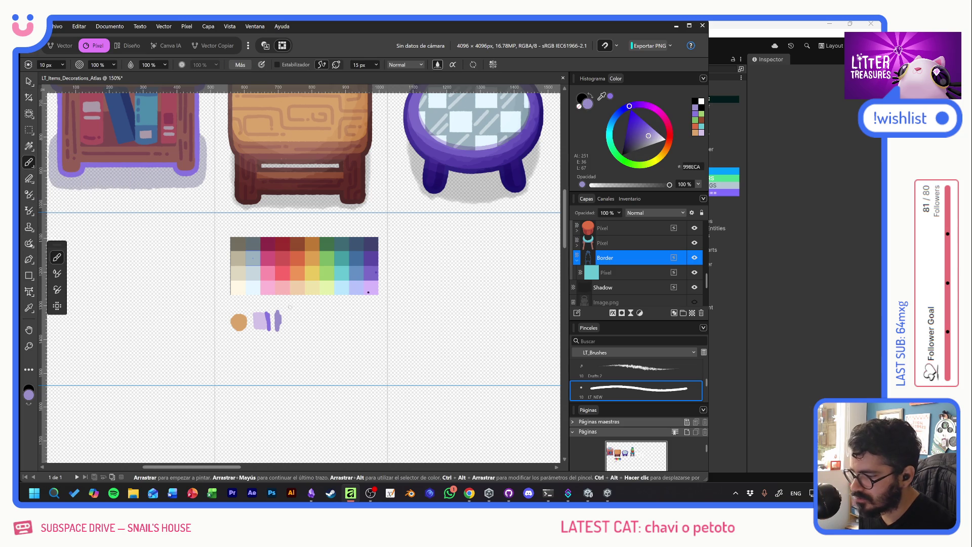
pyautogui.scroll(2, 560, 289)
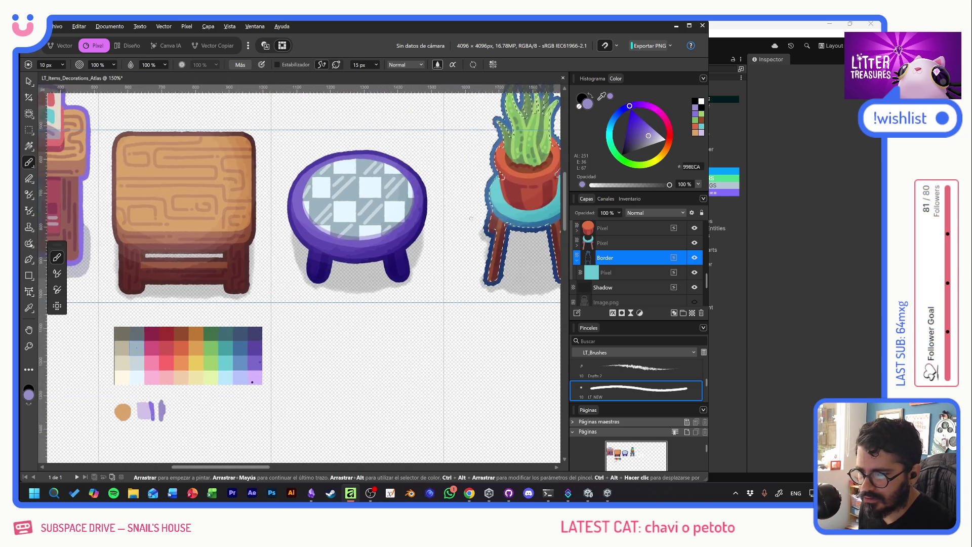
pyautogui.moveTo(560, 288); pyautogui.dragTo(379, 295)
pyautogui.scroll(1, 379, 294)
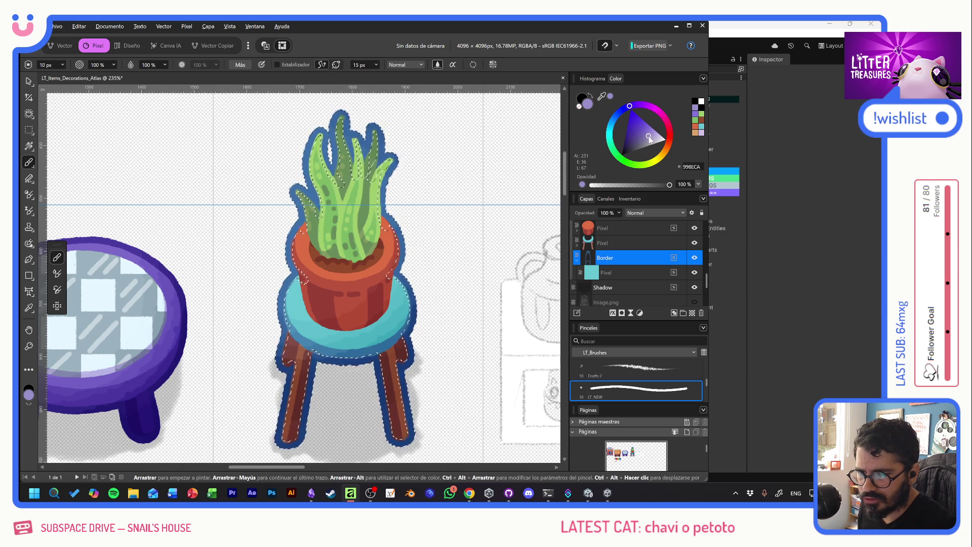
pyautogui.click(644, 140)
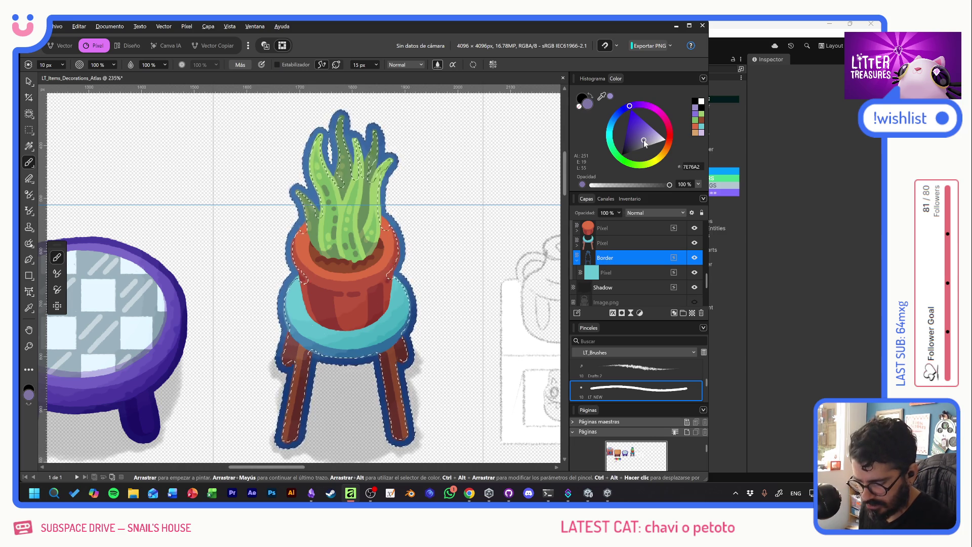
pyautogui.hotkey('ctrl', 'd')
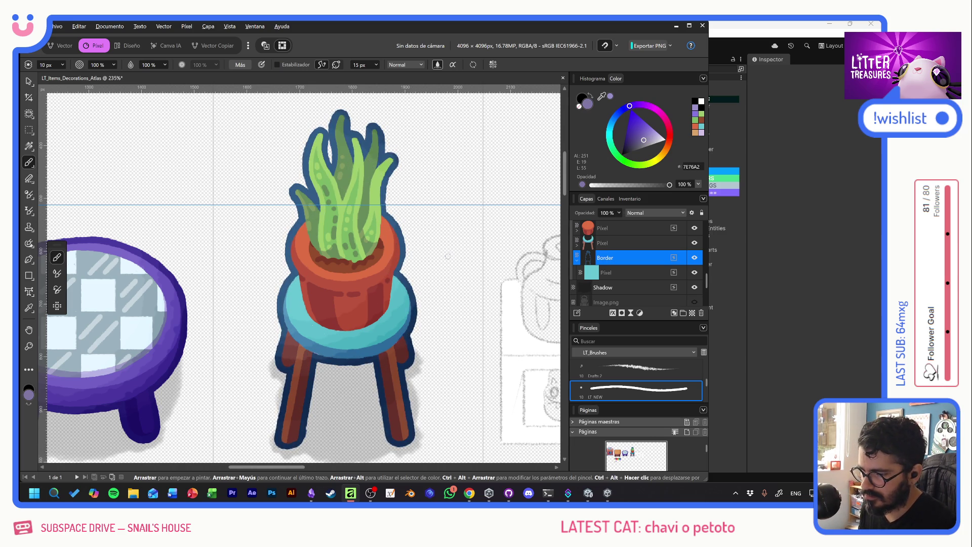
# Step: Return to the Move tool, export PNG over Items_Decorations_Atlas.png, and switch to Unity
pyautogui.click(28, 82)
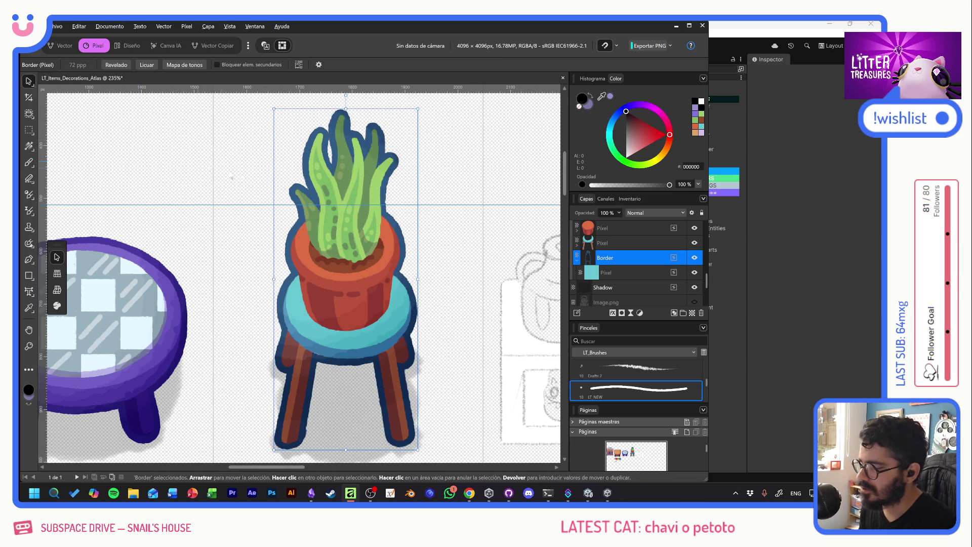
pyautogui.hotkey('ctrl', 'alt', 'shift', 'w')
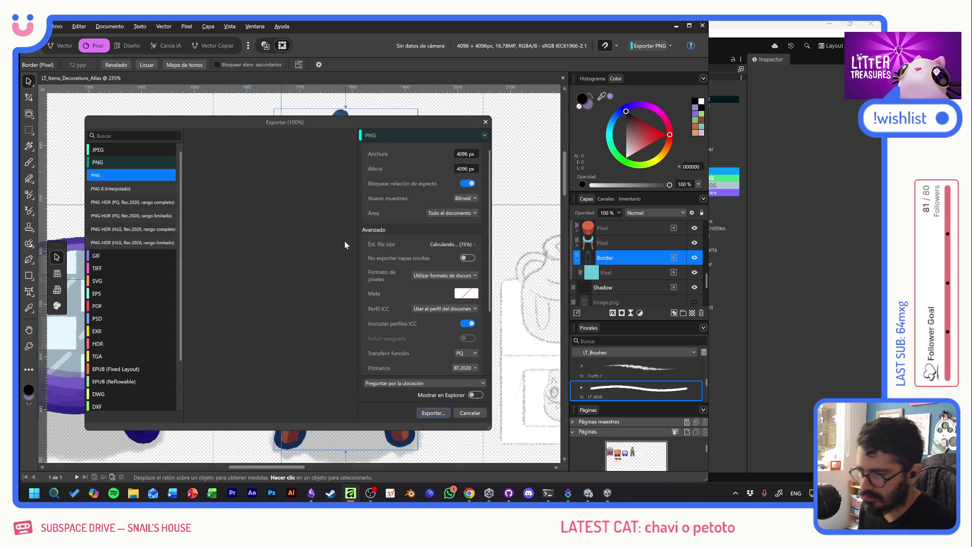
pyautogui.click(429, 413)
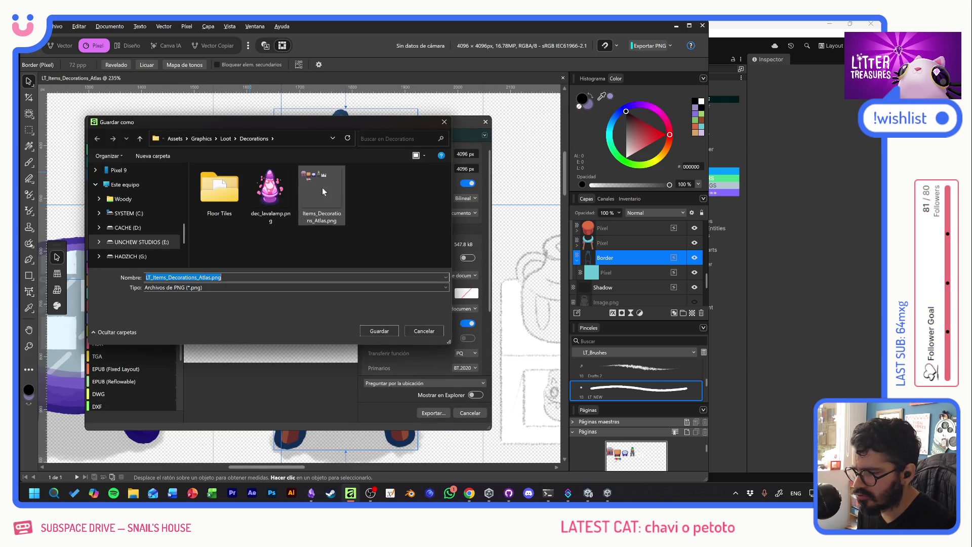
pyautogui.doubleClick(321, 192)
pyautogui.click(485, 295)
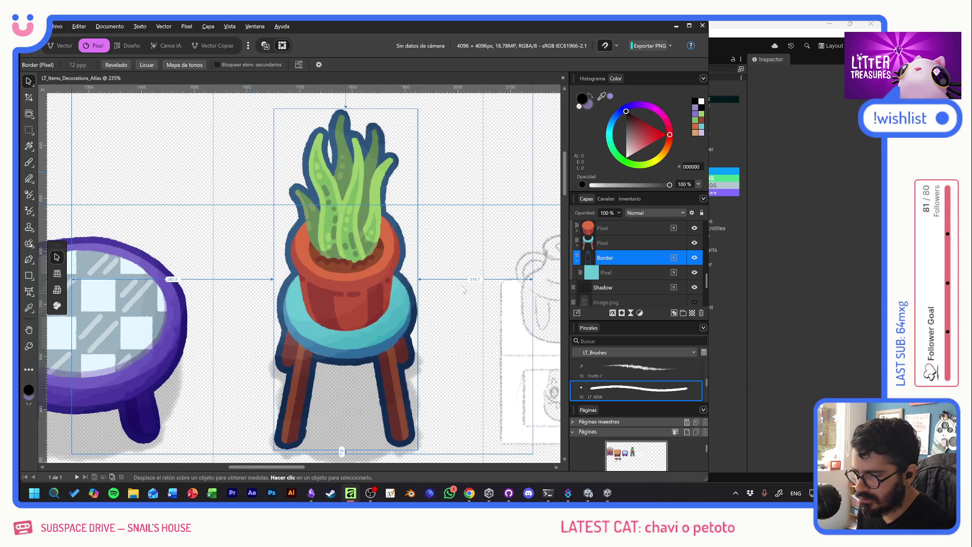
pyautogui.hotkey('alt', 'Tab')
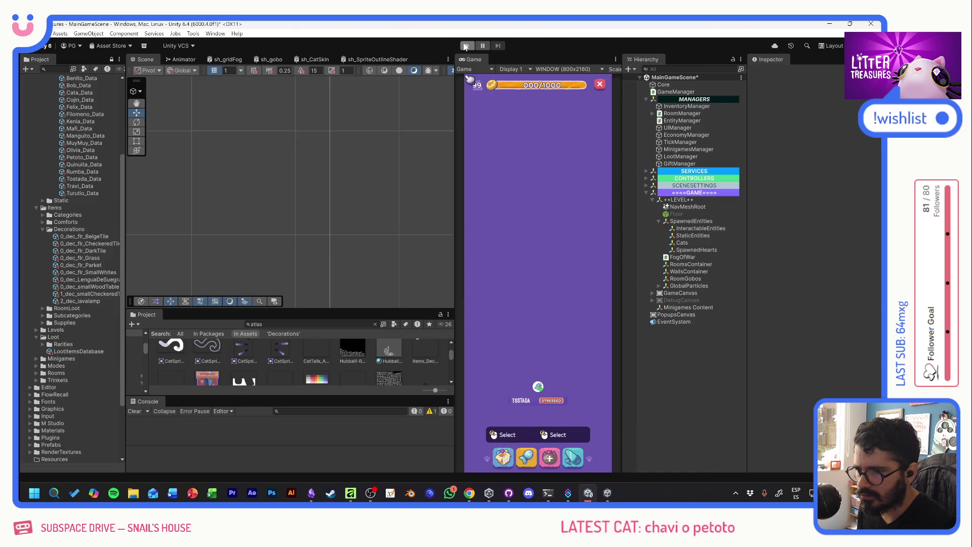
# Step: Start play mode and place the Lengua de Suegra plant from the decoration inventory
pyautogui.click(465, 46)
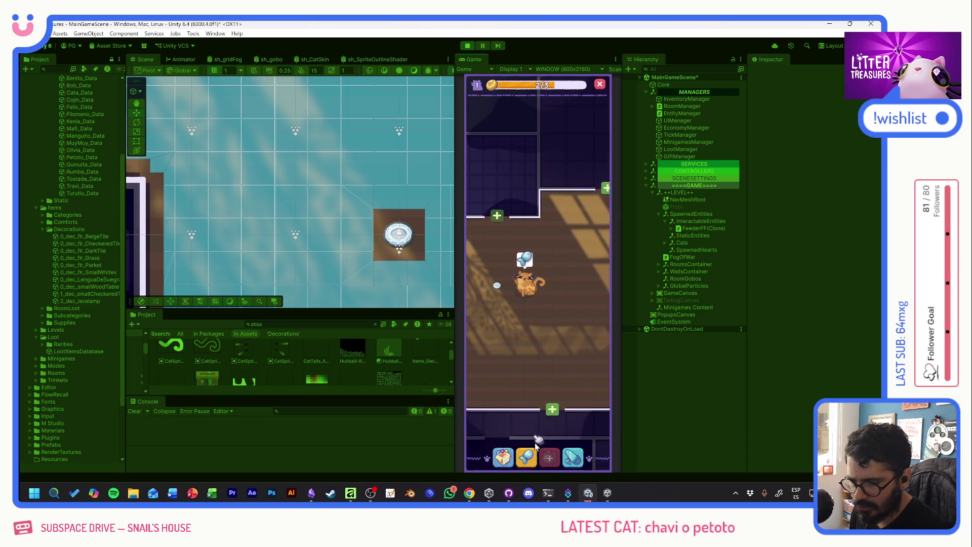
pyautogui.click(503, 458)
pyautogui.click(540, 293)
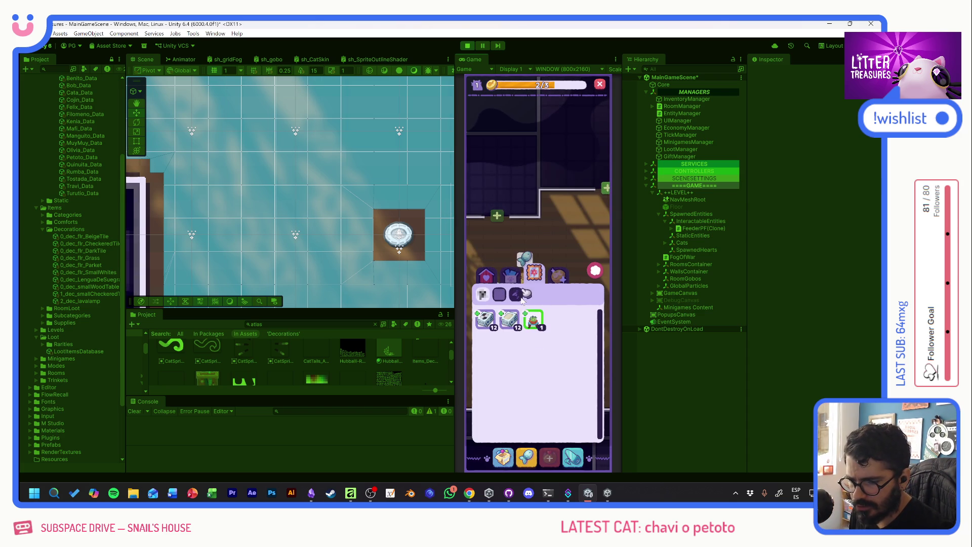
pyautogui.click(532, 331)
# Step: Zoom in on the plant and cat, and check the cat's info and the plant's comfort status
pyautogui.scroll(2, 514, 349)
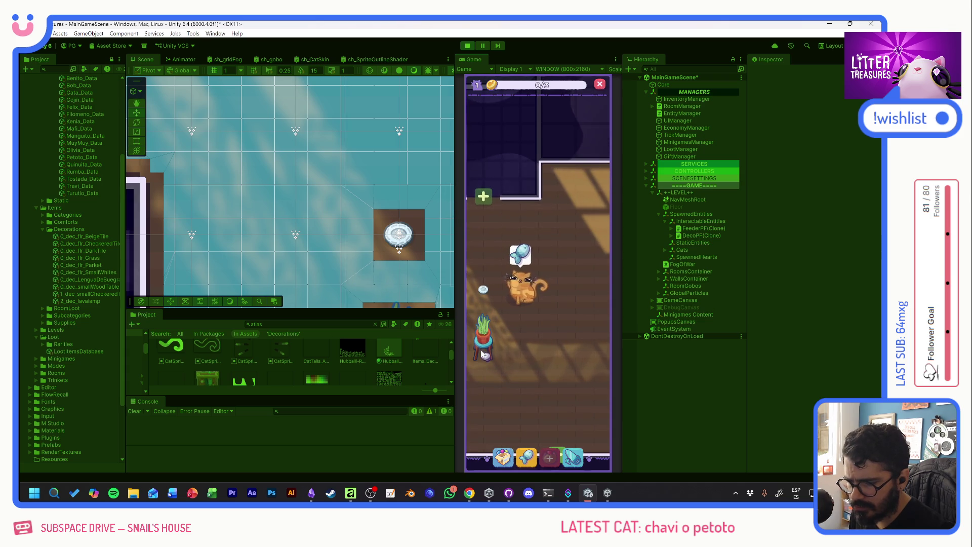
pyautogui.moveTo(530, 340); pyautogui.dragTo(570, 341)
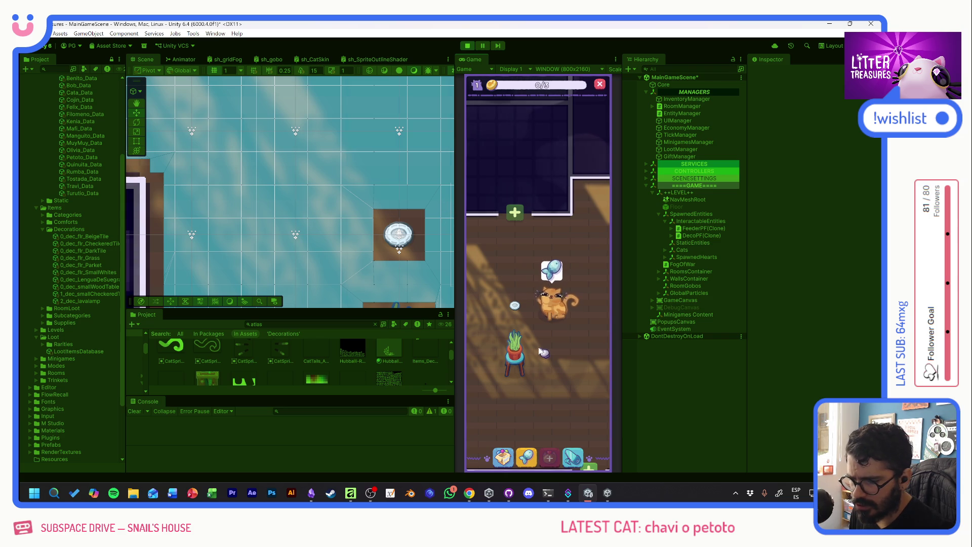
pyautogui.click(547, 311)
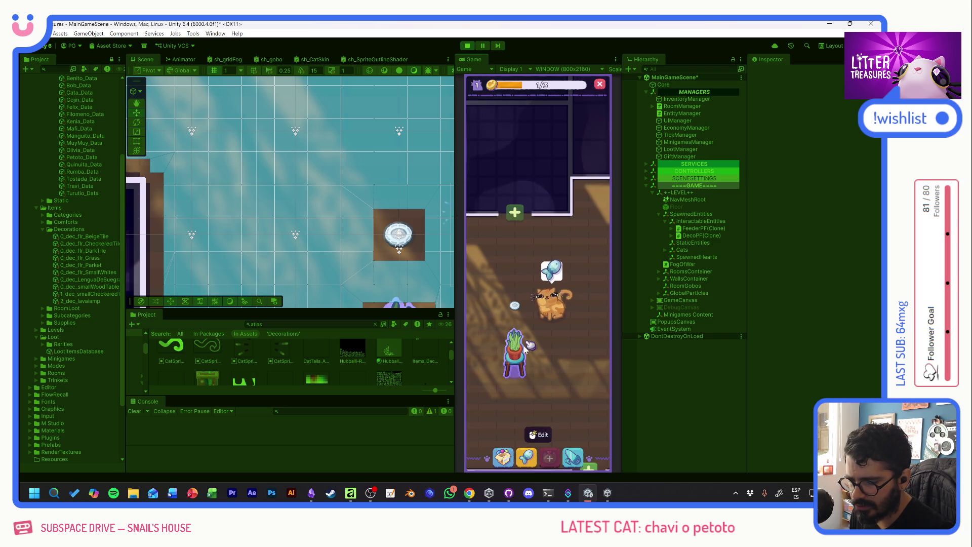
pyautogui.click(550, 349)
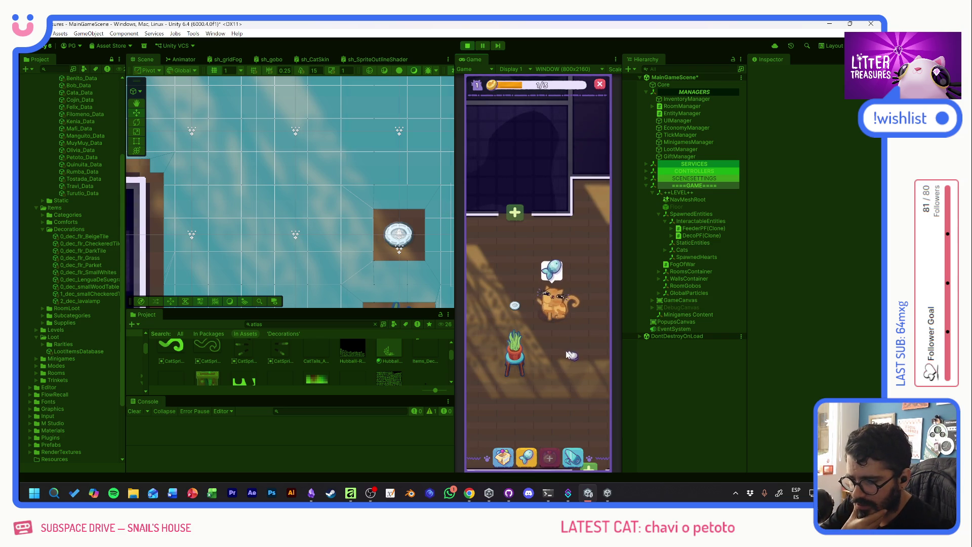
pyautogui.click(519, 344)
pyautogui.click(573, 366)
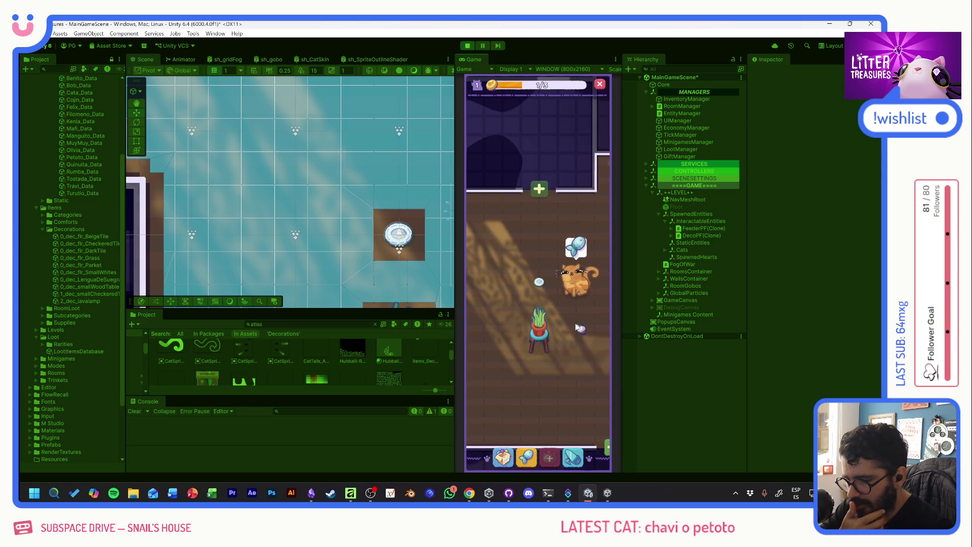
# Step: Place the Scratch Pole from the Comforts inventory on the floor beside the plant
pyautogui.click(503, 457)
pyautogui.click(486, 273)
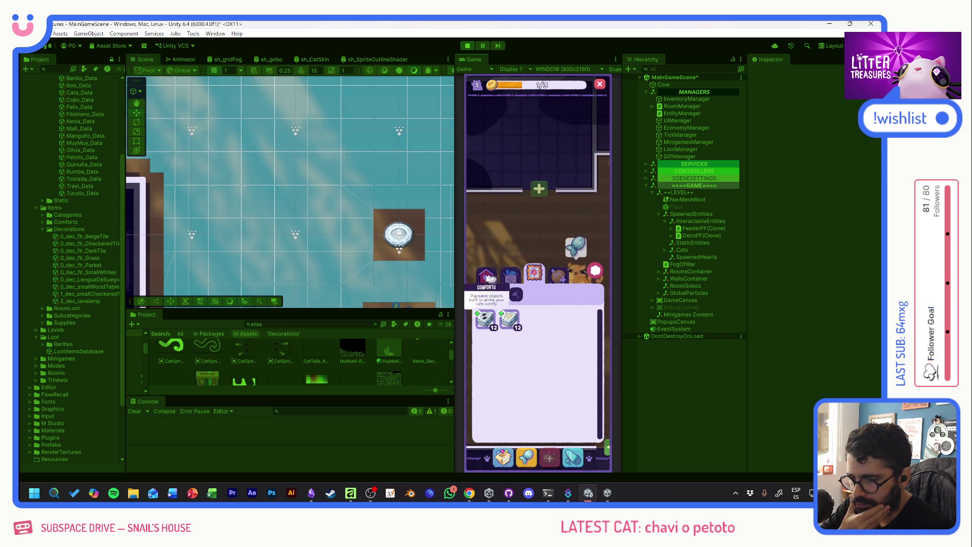
pyautogui.click(485, 319)
pyautogui.click(503, 243)
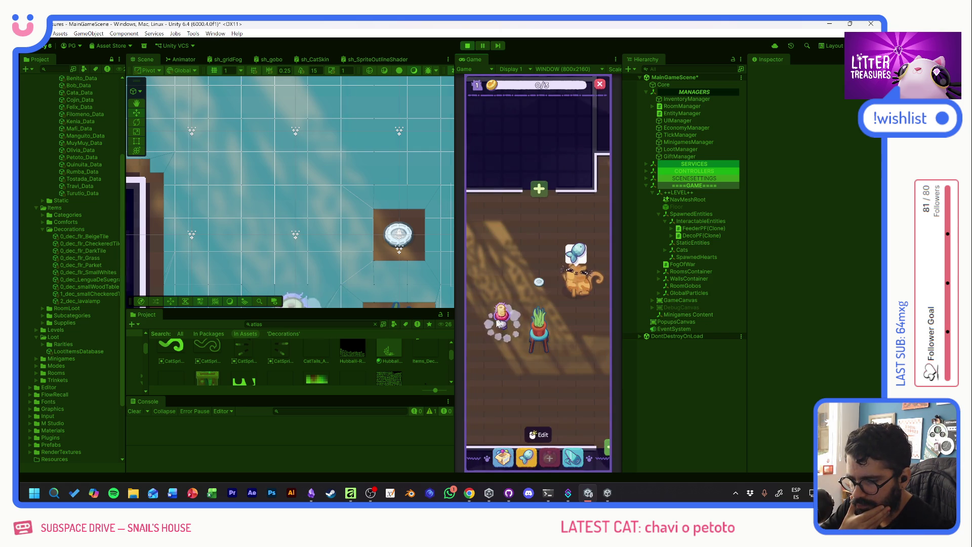
pyautogui.click(502, 318)
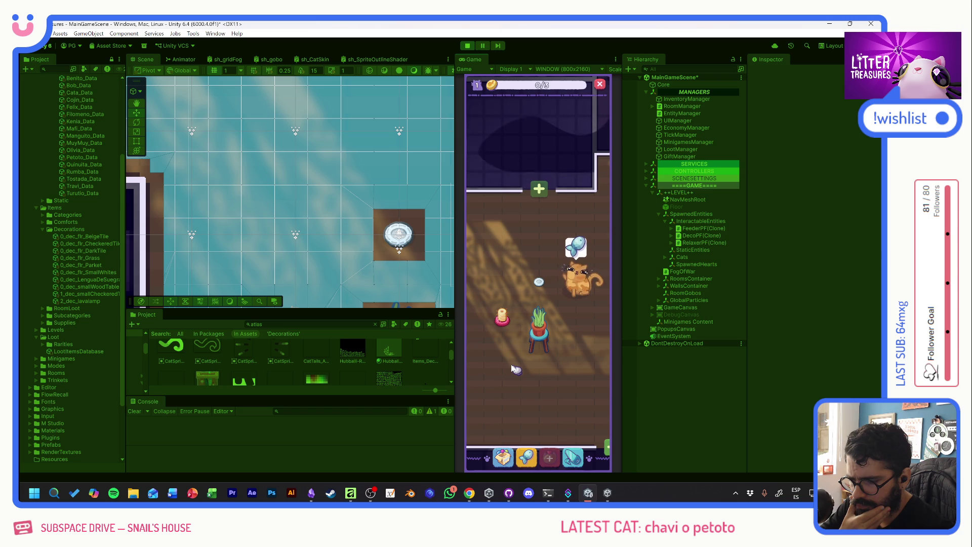
# Step: Toggle edit mode on the scratch pole, then select it to check its status
pyautogui.click(507, 325)
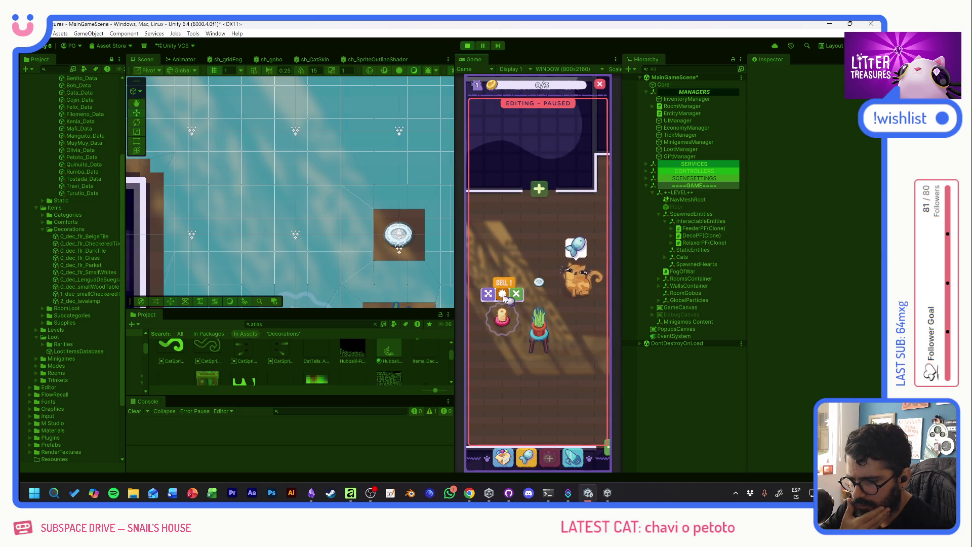
pyautogui.click(507, 355)
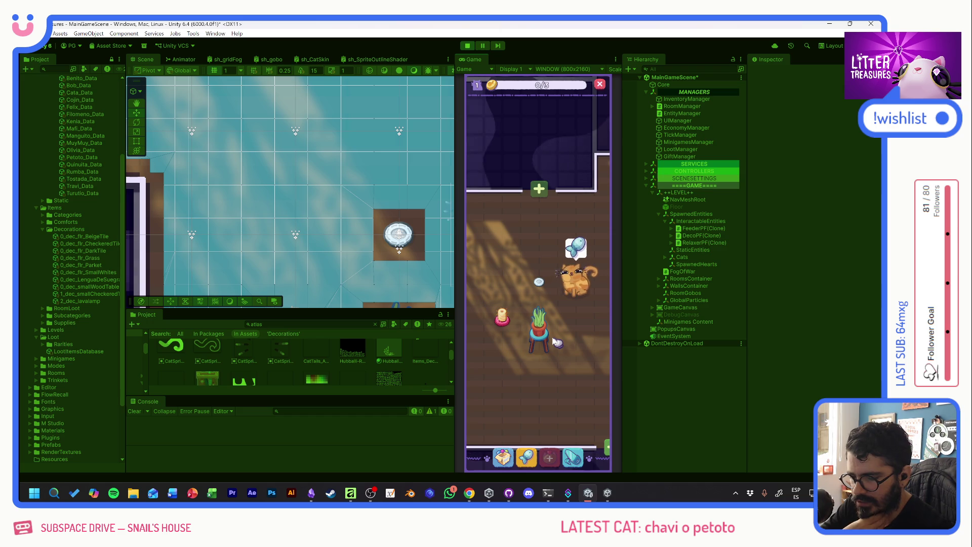
pyautogui.moveTo(537, 348)
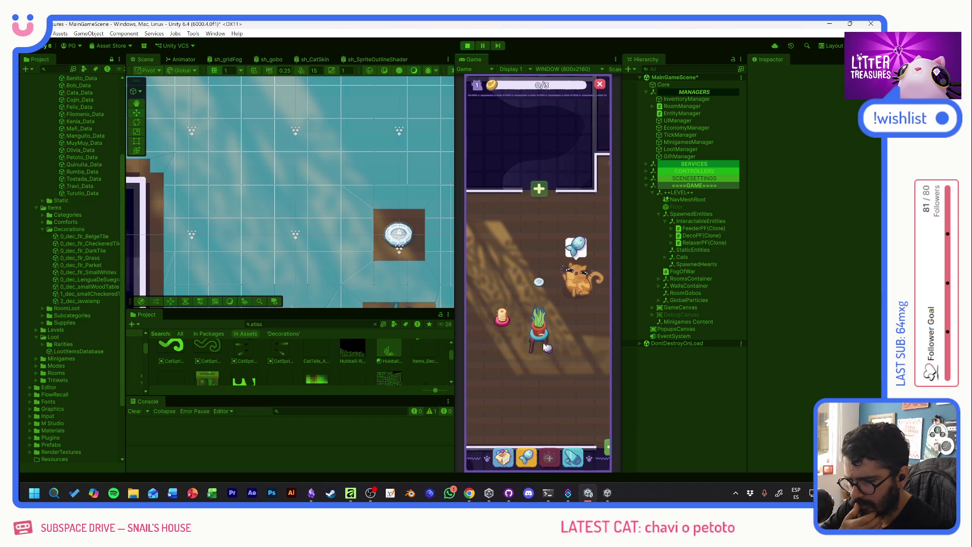
pyautogui.click(544, 332)
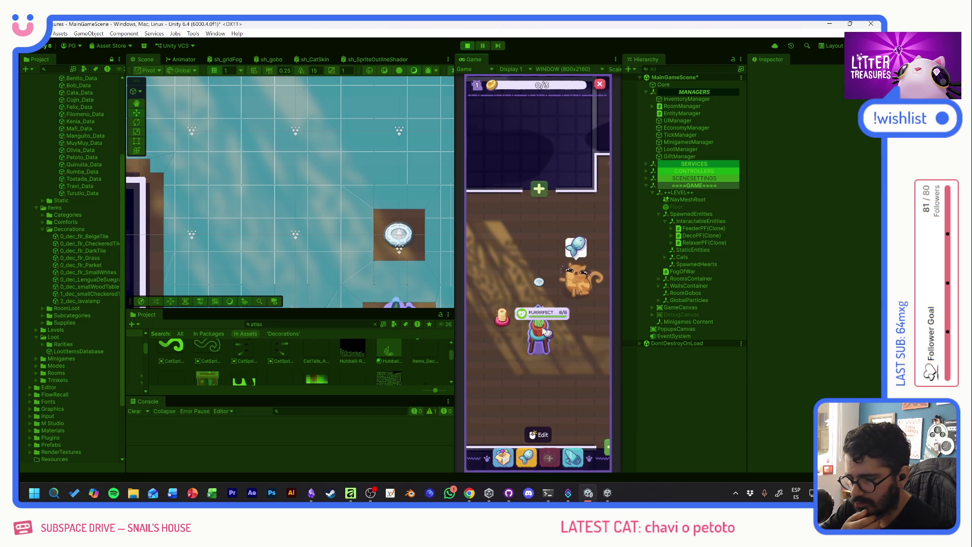
# Step: Stop the play test, close Affinity and launch the game build
pyautogui.click(468, 46)
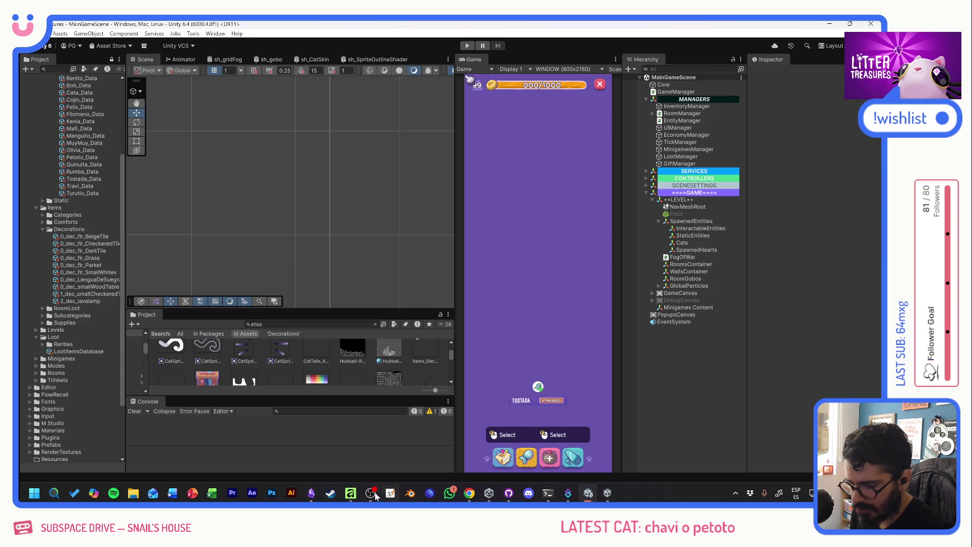
pyautogui.click(351, 493)
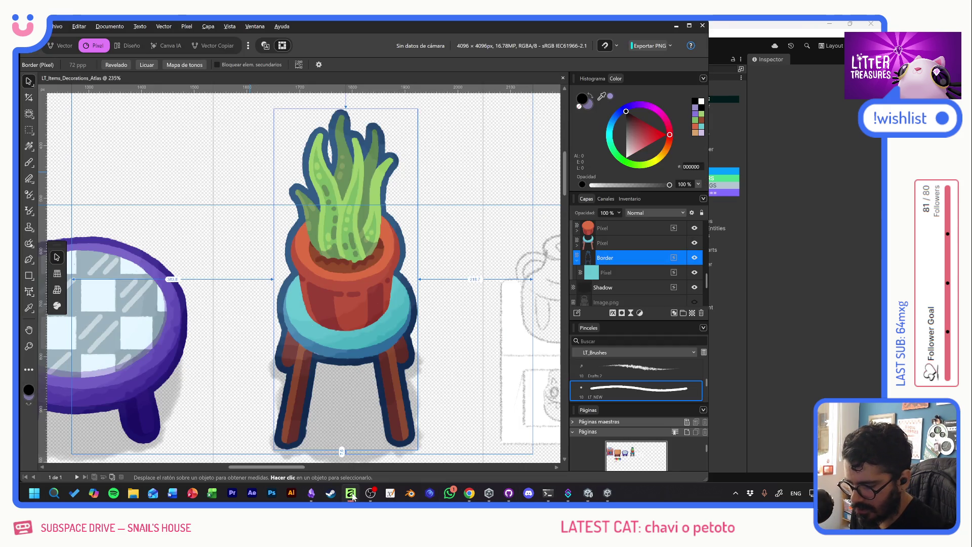
pyautogui.click(702, 26)
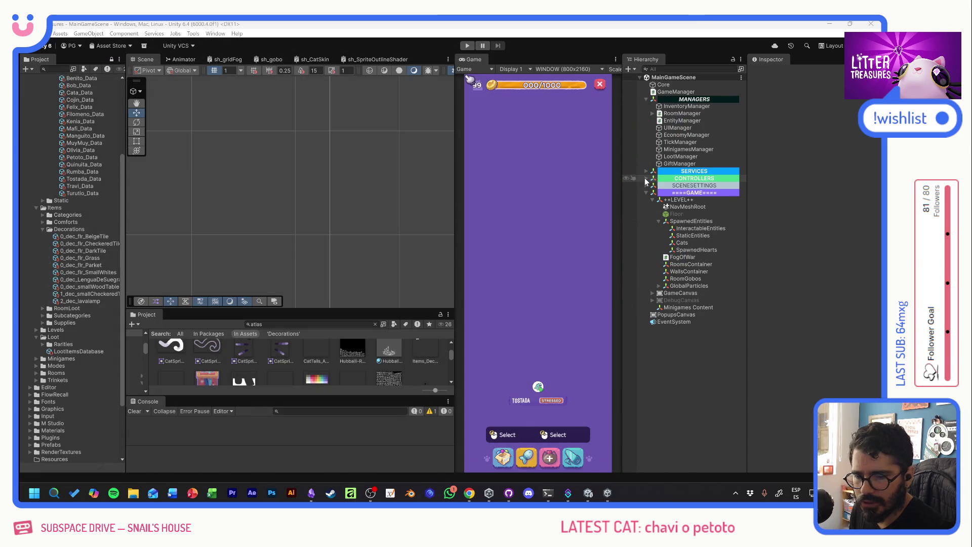
pyautogui.click(607, 494)
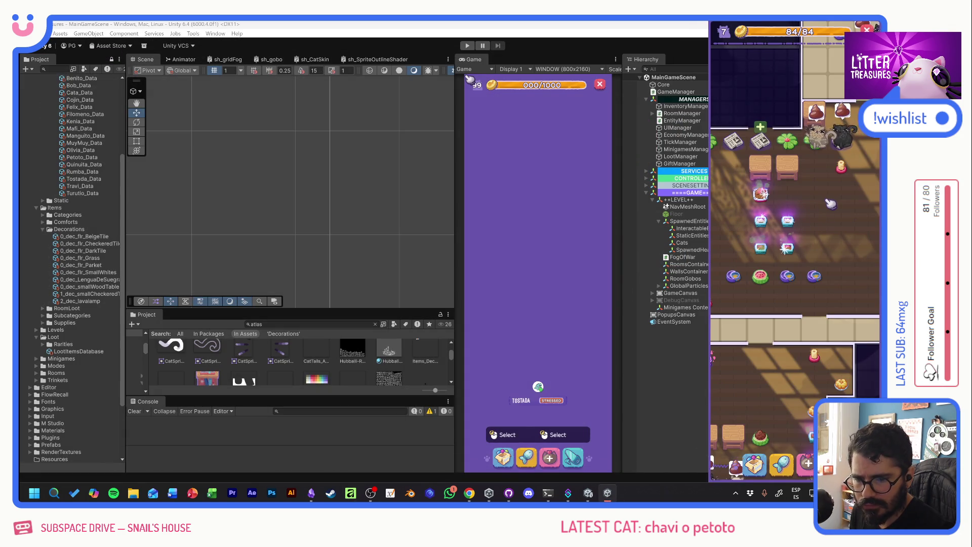
# Step: Play Scoop the Treasure on a litter box, sweeping the diamond scoop through the sand to win a reward
pyautogui.click(814, 221)
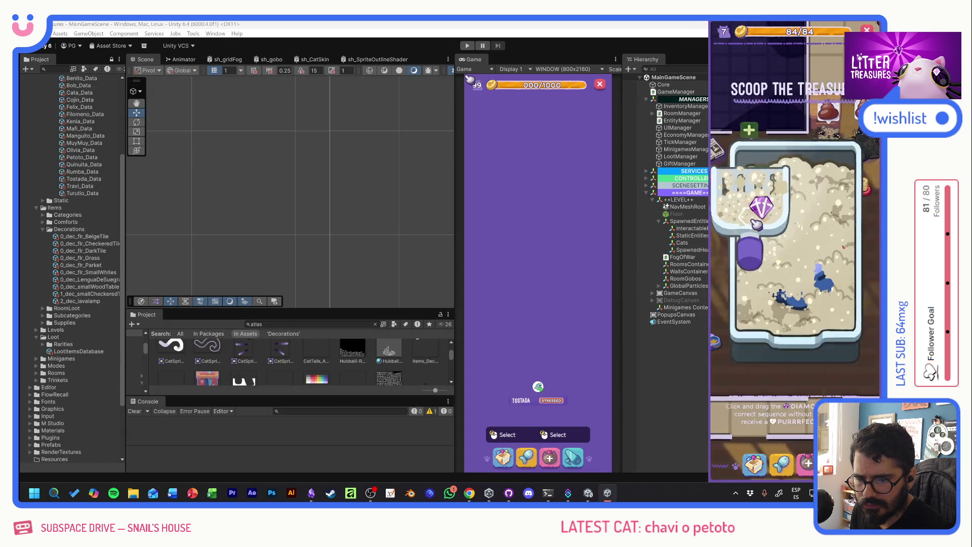
pyautogui.moveTo(753, 284); pyautogui.dragTo(814, 282)
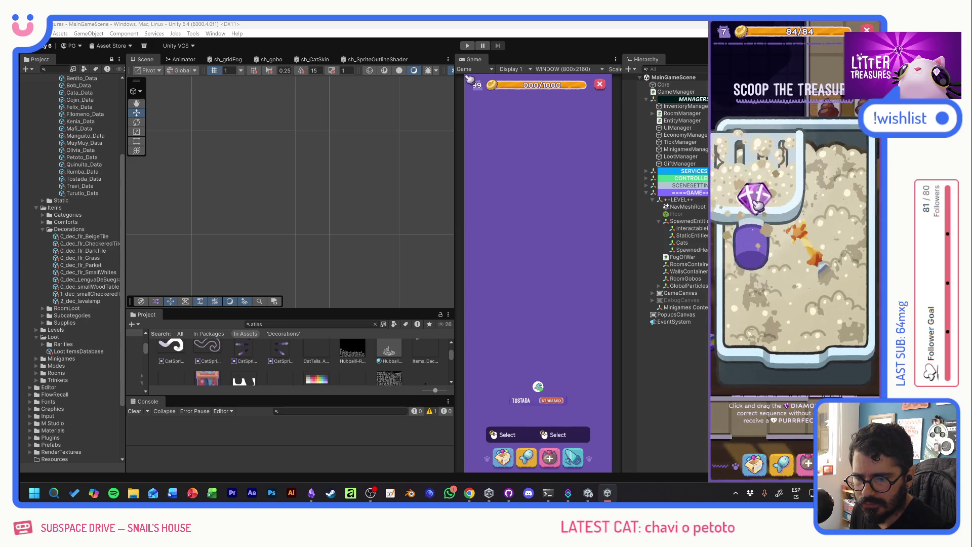
pyautogui.moveTo(767, 293); pyautogui.dragTo(745, 298)
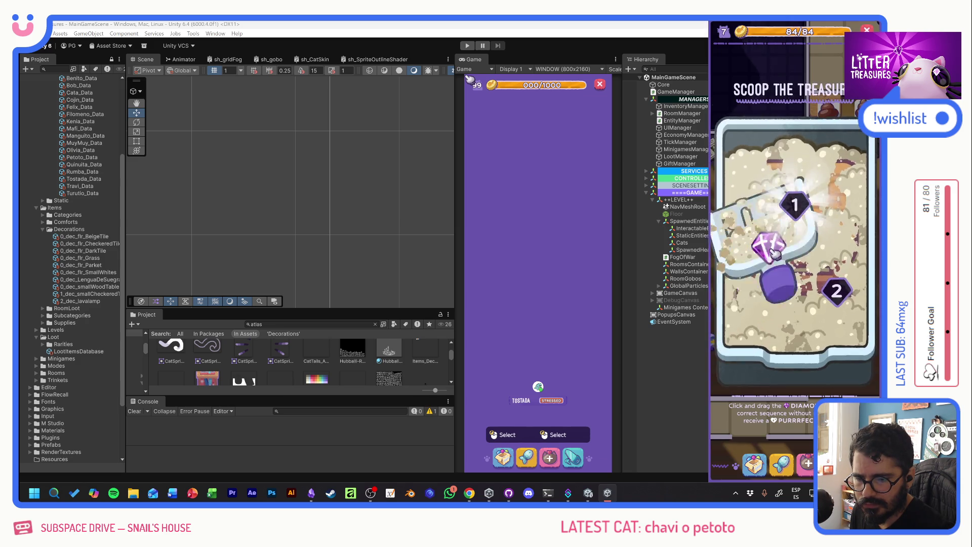
pyautogui.moveTo(775, 251); pyautogui.dragTo(795, 256)
pyautogui.moveTo(767, 195)
pyautogui.mouseDown()
pyautogui.moveTo(763, 286)
pyautogui.moveTo(838, 311)
pyautogui.mouseUp()
# Step: Open the minigames for the treasure box and the damaged litter item, then refill a bowl with cat food
pyautogui.click(789, 269)
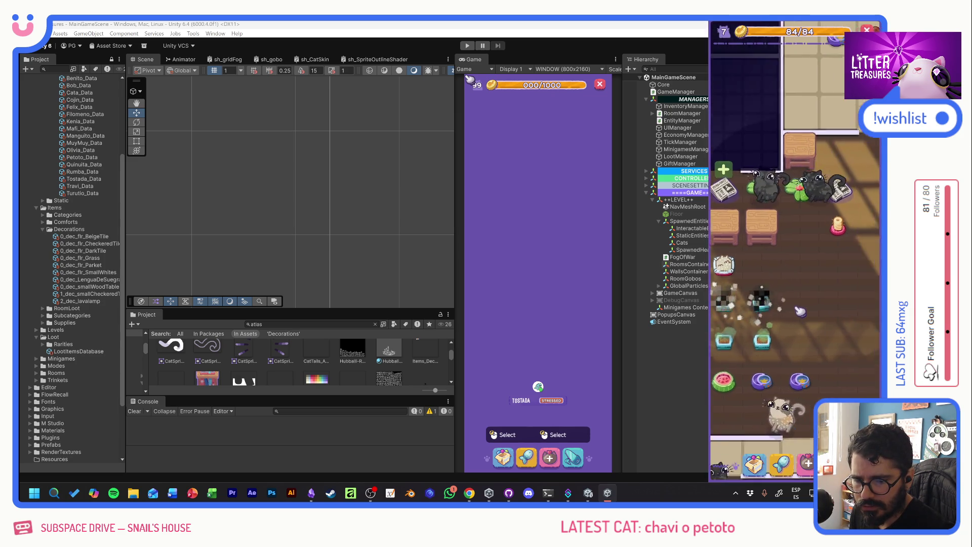
pyautogui.moveTo(854, 148); pyautogui.dragTo(800, 293)
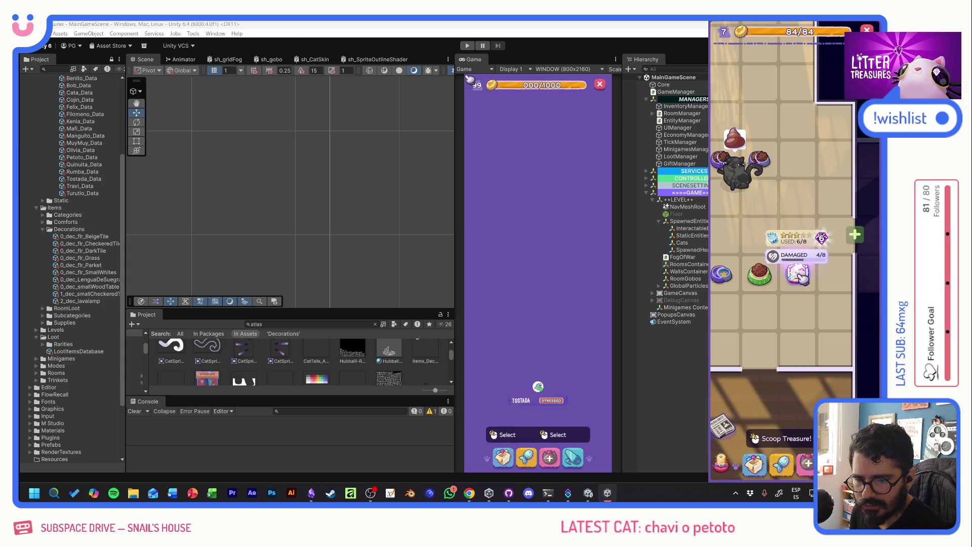
pyautogui.click(802, 279)
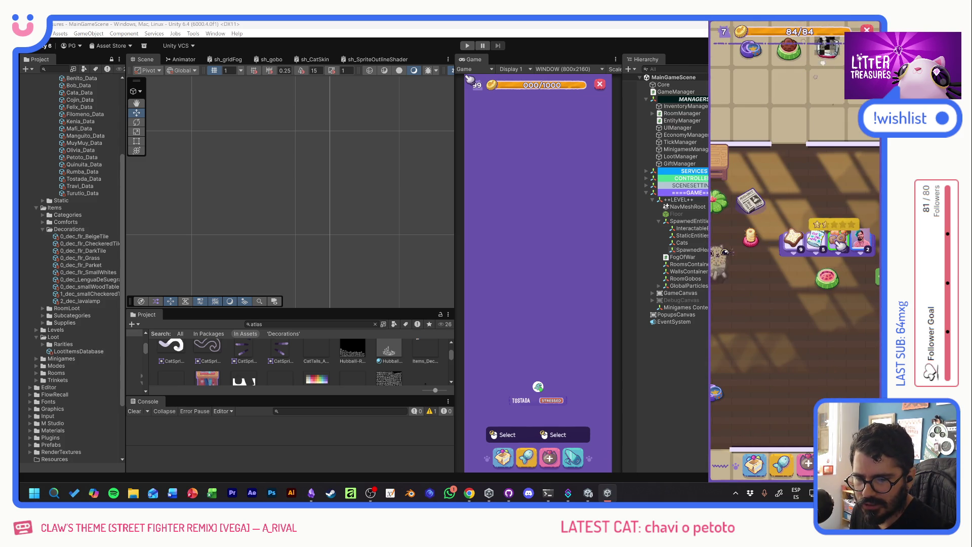
pyautogui.click(838, 238)
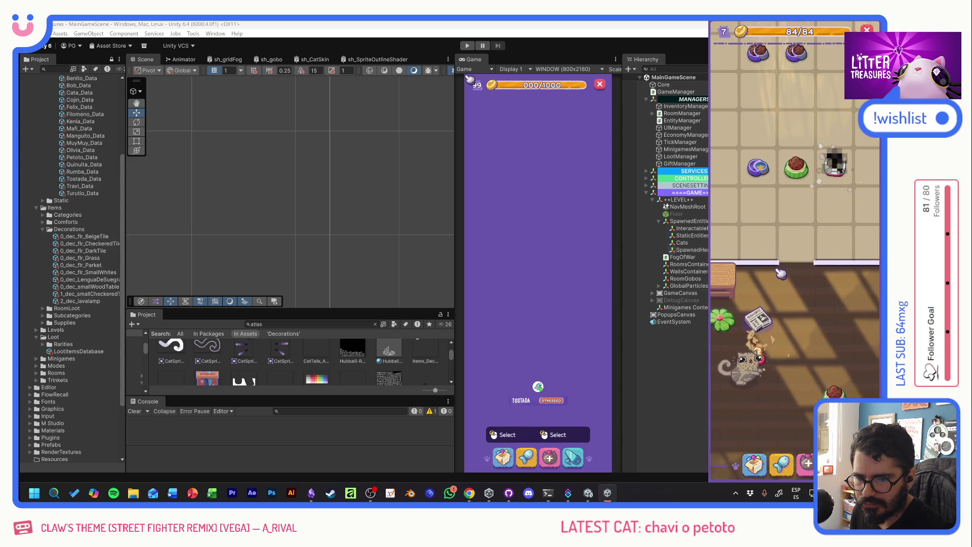